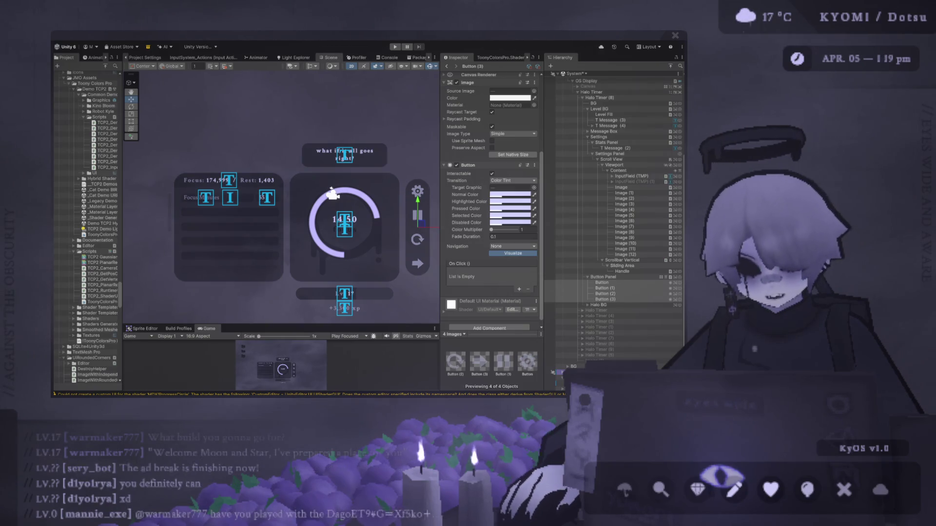
Step: Pan and zoom the Scene view over to the Focus panel's Focus Minutes input field
scroll(330, 159, "down", 2)
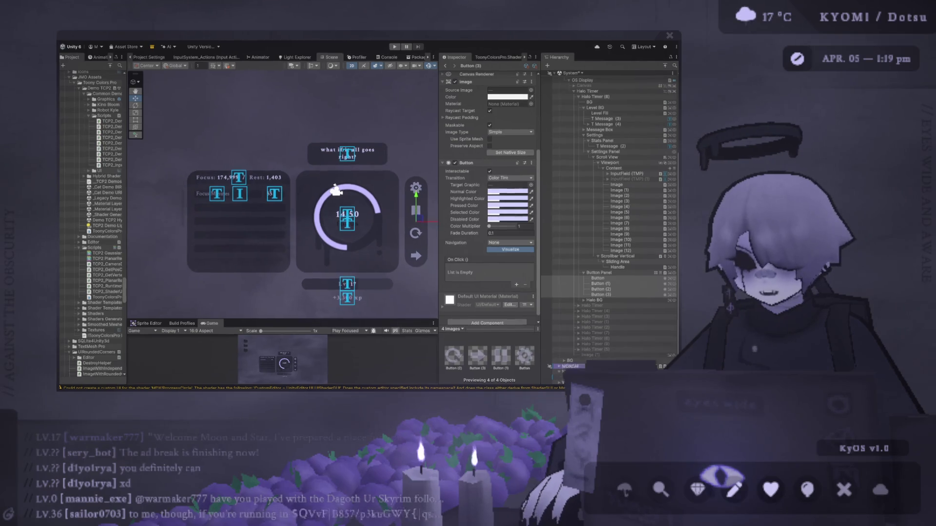
scroll(378, 147, "up", 2)
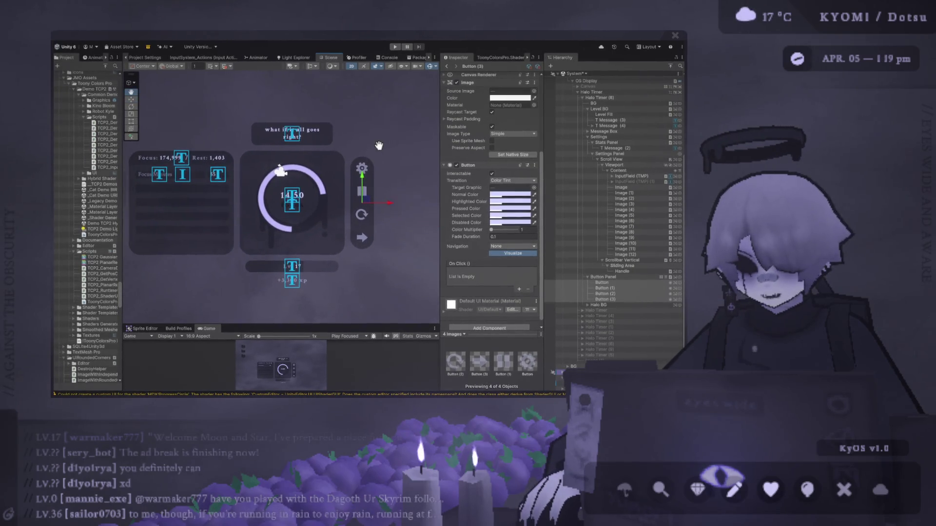
scroll(383, 159, "up", 1)
scroll(419, 195, "down", 3)
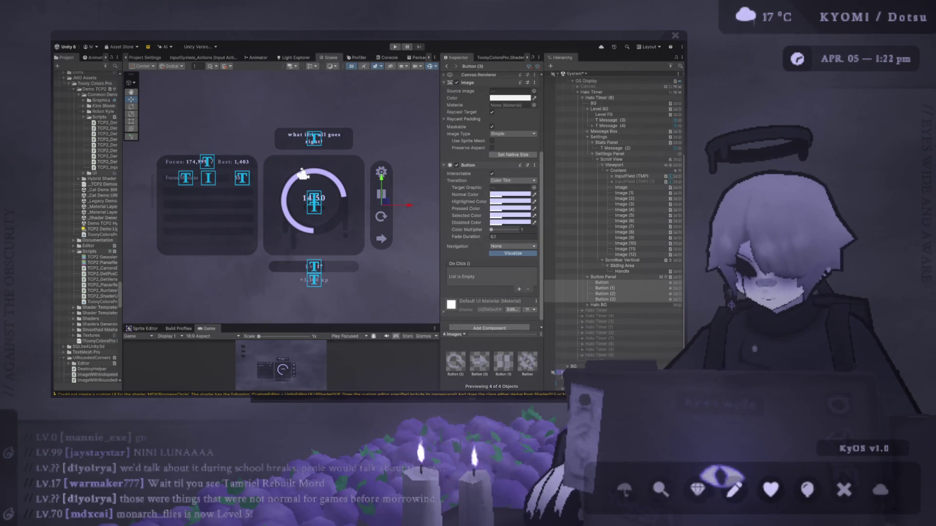
scroll(347, 195, "up", 3)
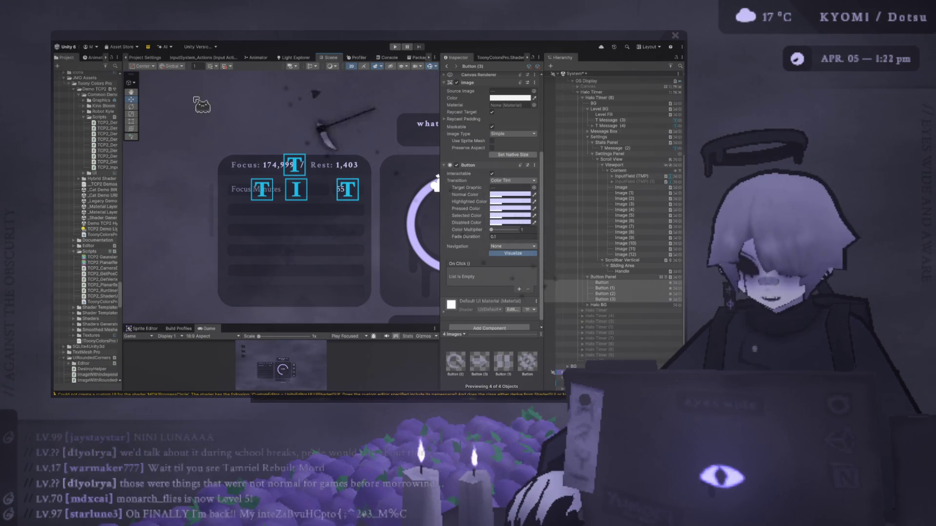
mouse_move(293, 146)
left_mouse_down()
mouse_move(242, 169)
mouse_move(314, 151)
left_mouse_up()
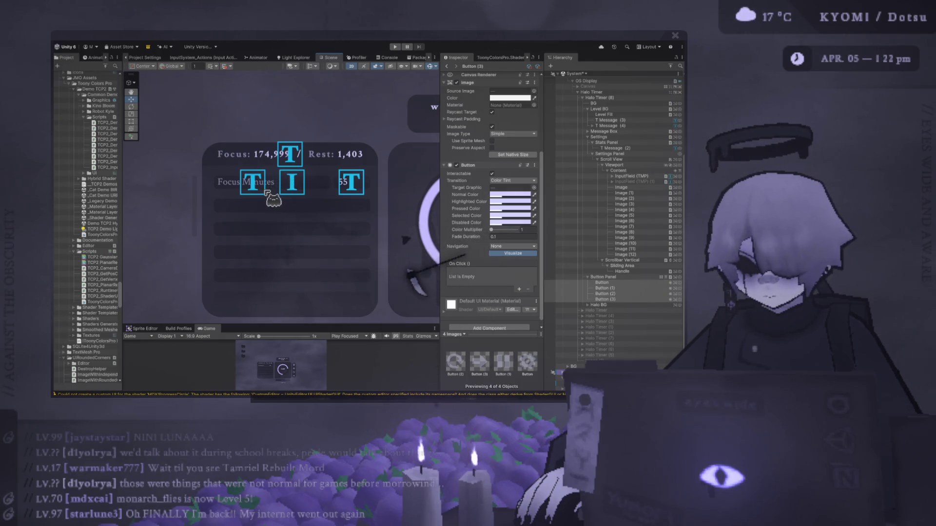
scroll(271, 189, "up", 1)
Step: Inspect the Focus Minutes input field, its Focus Minutes and 55 placeholders, and its Text Area
left_click(299, 190)
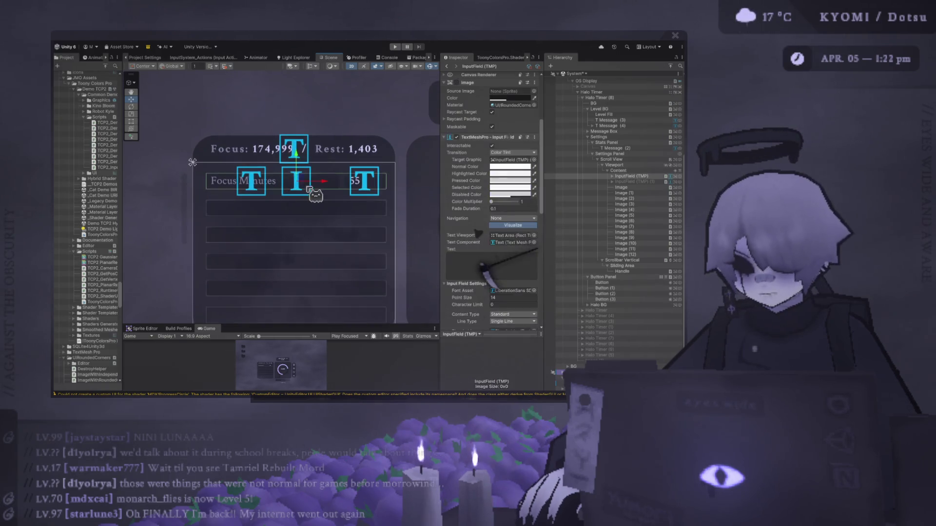
left_click(255, 184)
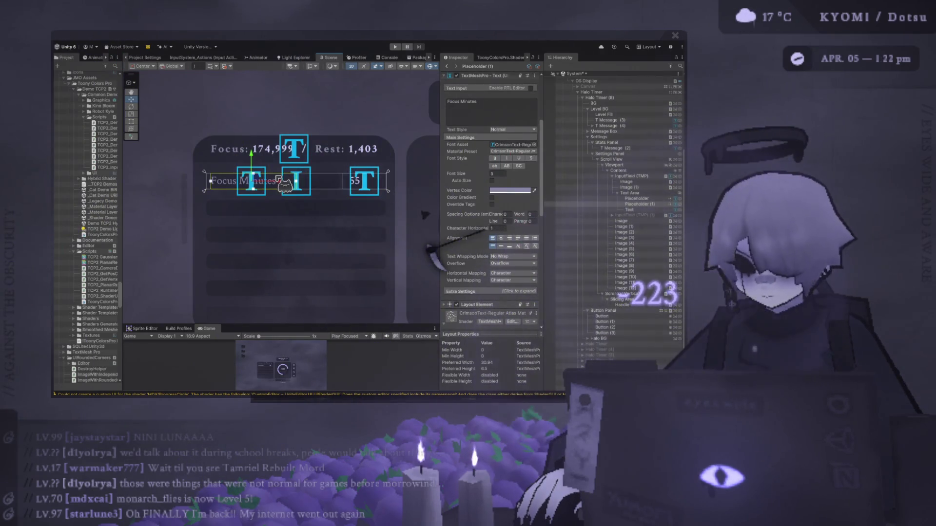
left_click(303, 183)
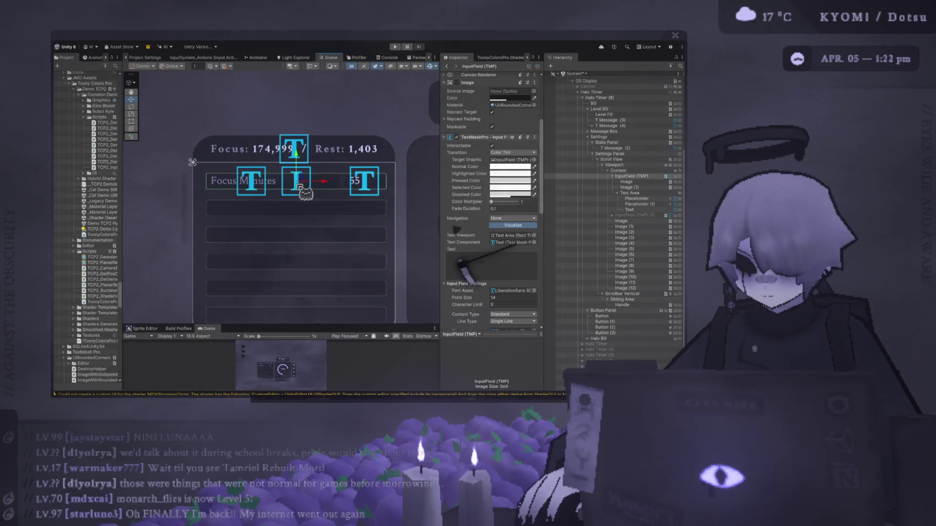
left_click(288, 182)
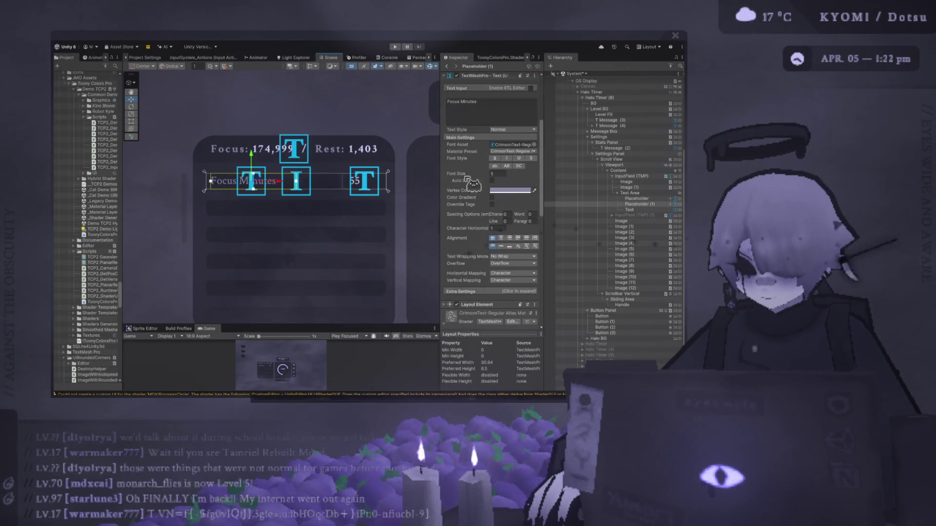
left_click(642, 199)
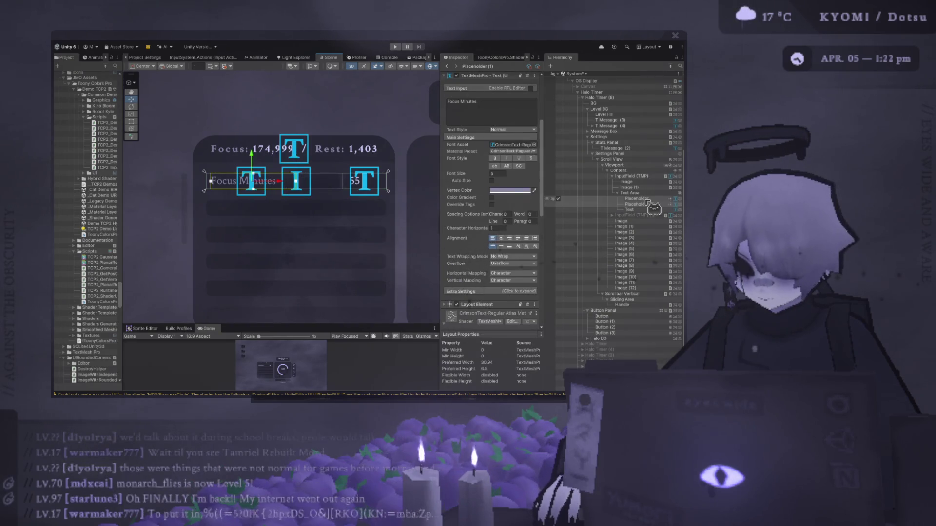
left_click(636, 194)
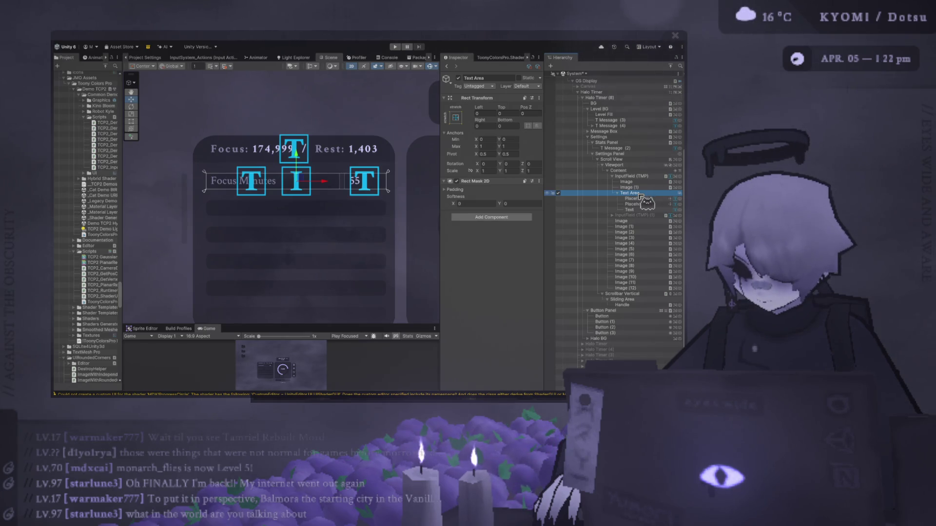
left_click(646, 199)
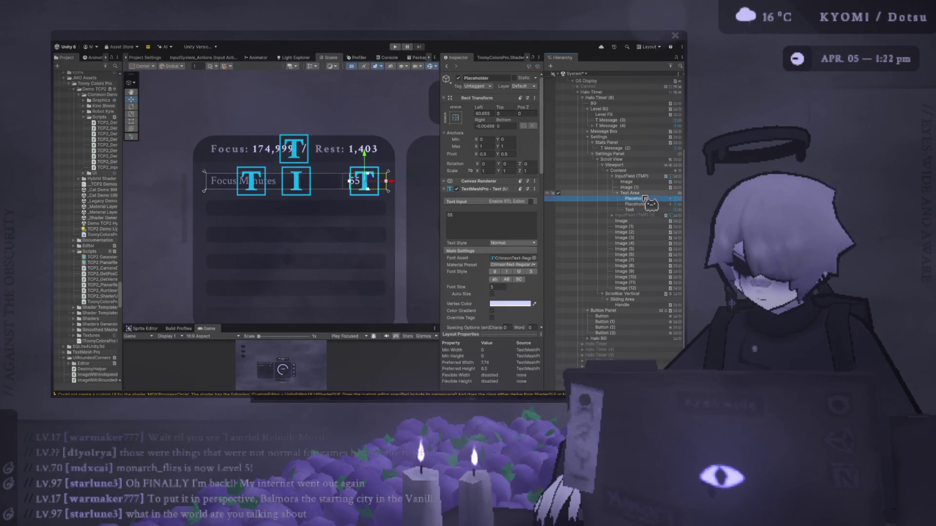
left_click(638, 193)
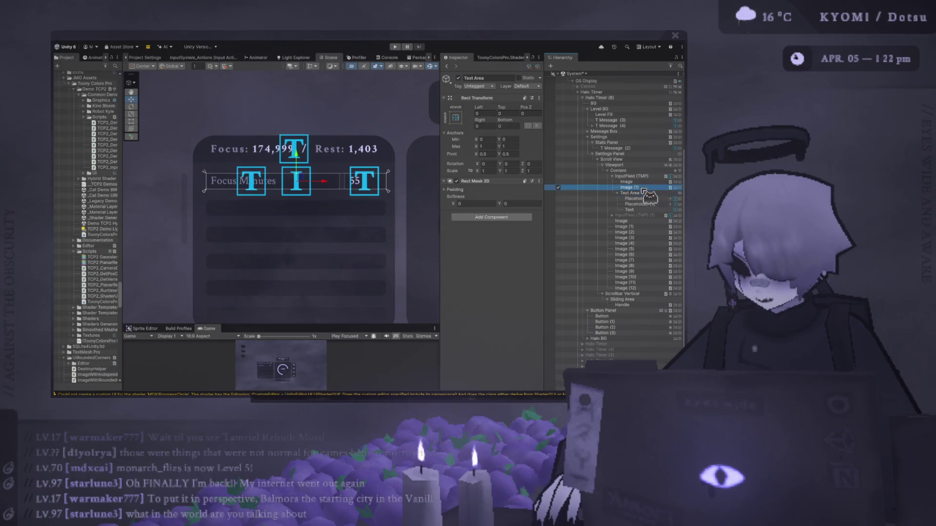
Step: Select the InputField (TMP) object and scroll the Scene view around the Focus Minutes field
left_click(629, 176)
scroll(278, 160, "up", 2)
scroll(292, 165, "up", 1)
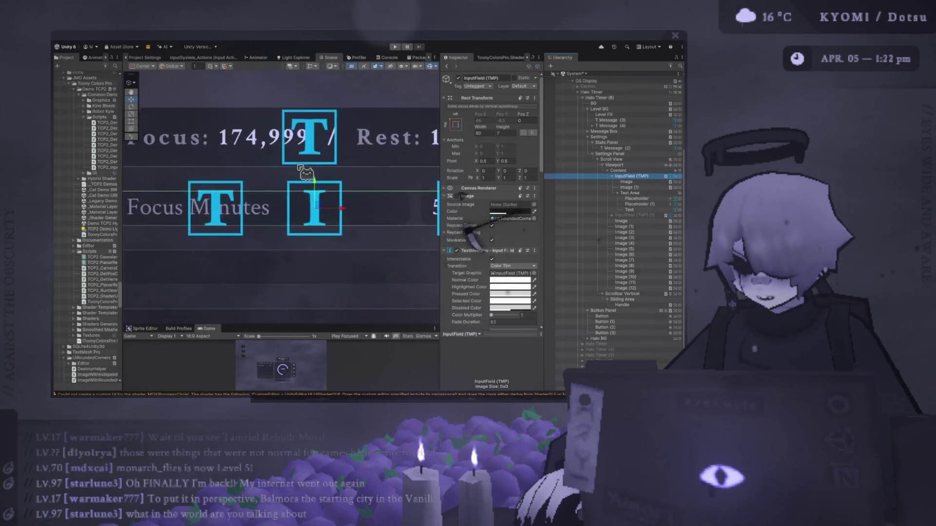
scroll(317, 161, "down", 2)
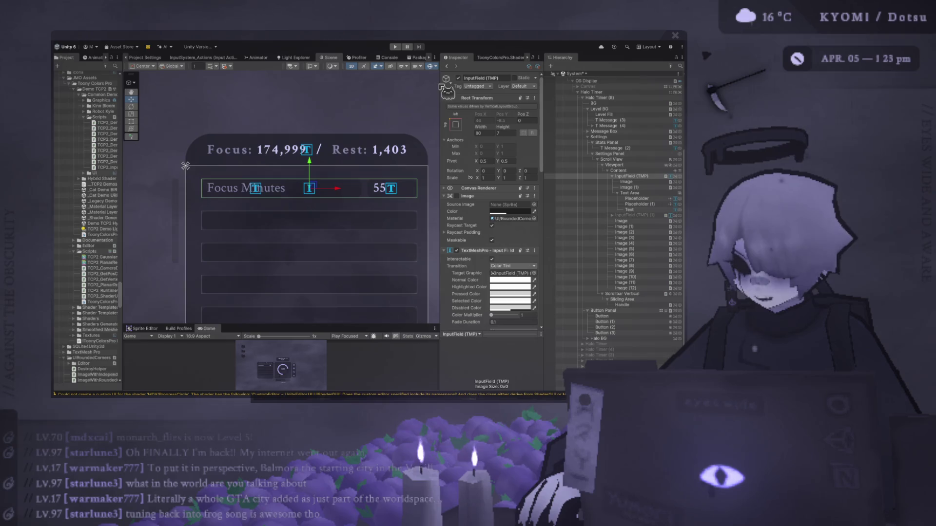
scroll(288, 223, "down", 3)
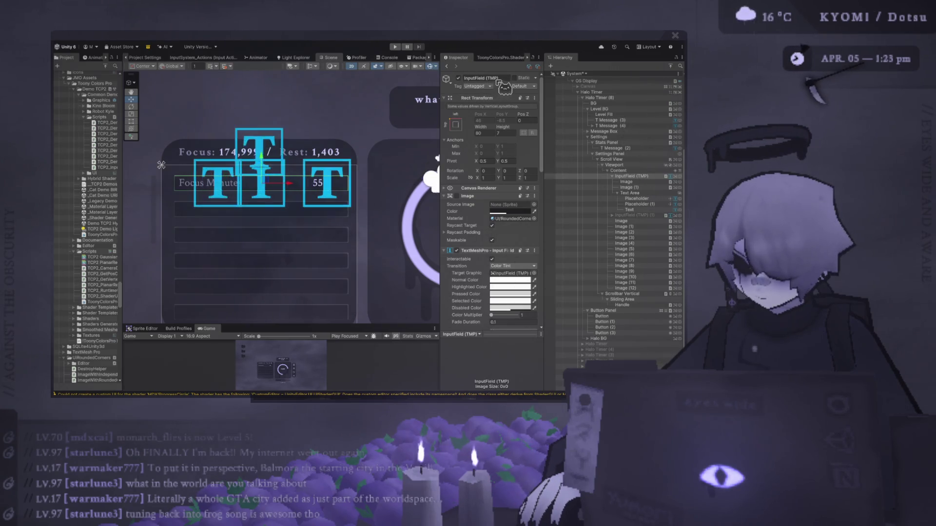
scroll(419, 122, "down", 3)
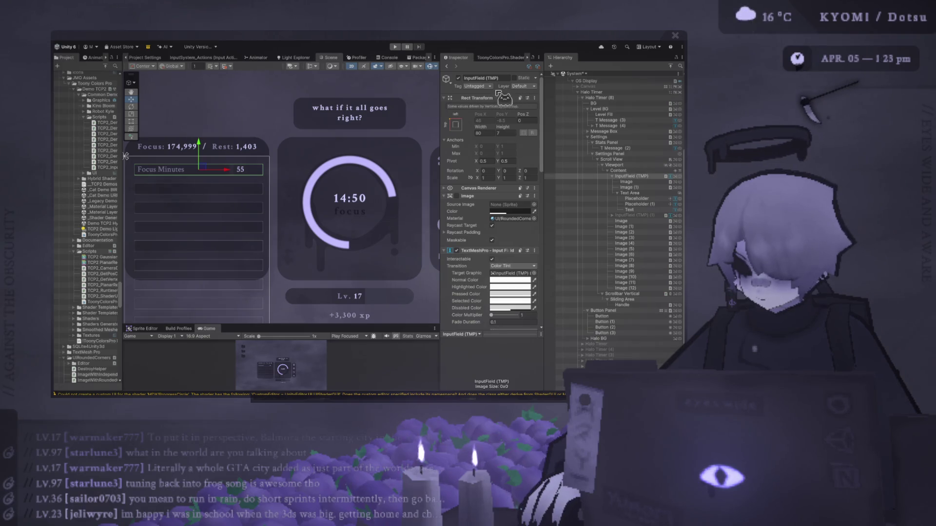
Step: Frame the selected Focus Minutes input field in the Scene view with F
key("f")
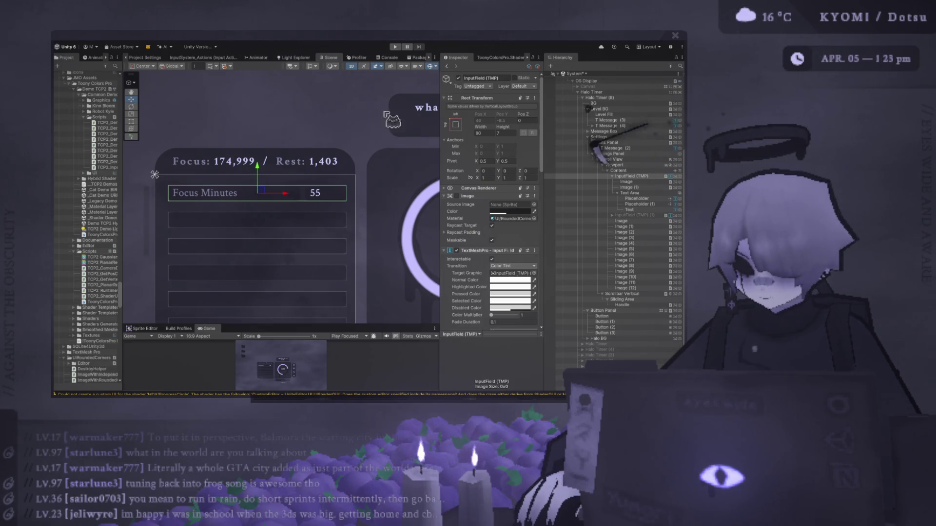
scroll(307, 121, "down", 1)
scroll(308, 134, "up", 1)
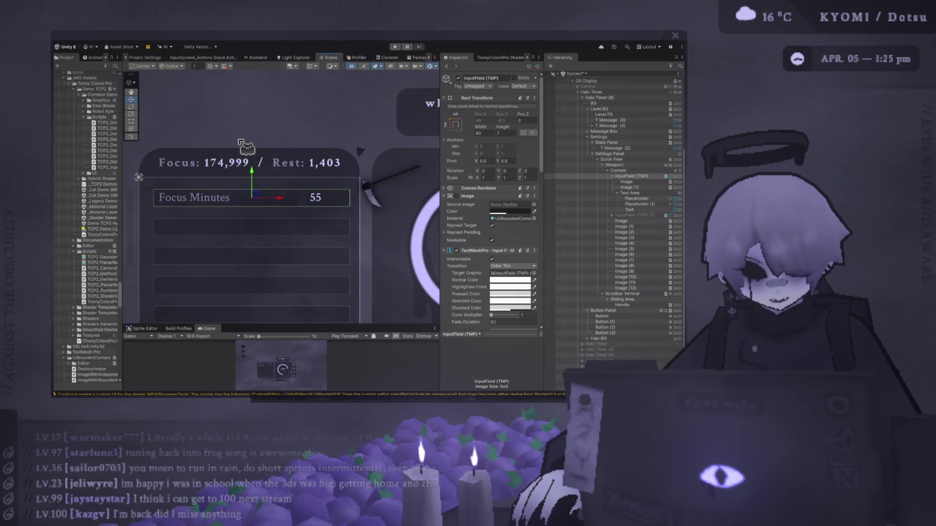
Step: Zoom and pan the Scene view to centre on the Focus Minutes row reading 55
scroll(240, 141, "down", 3)
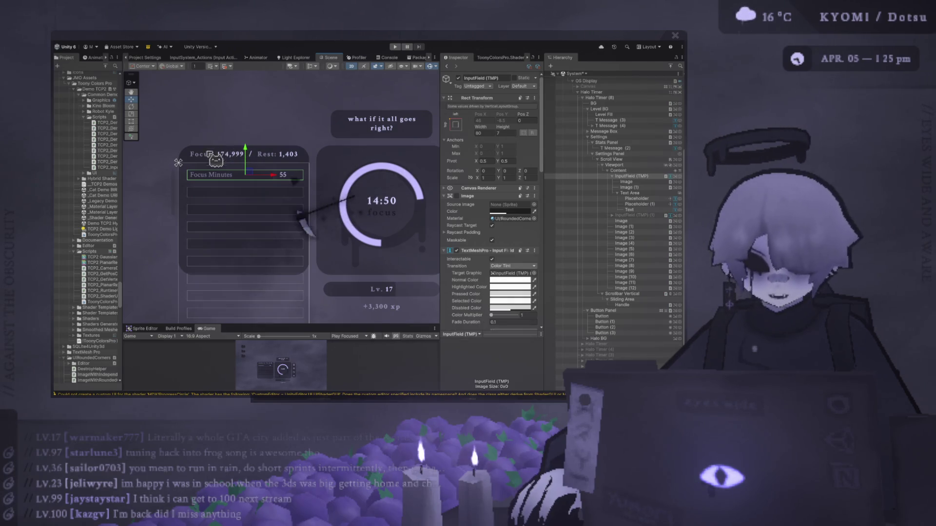
left_click_drag(235, 190, 159, 145)
scroll(211, 243, "up", 3)
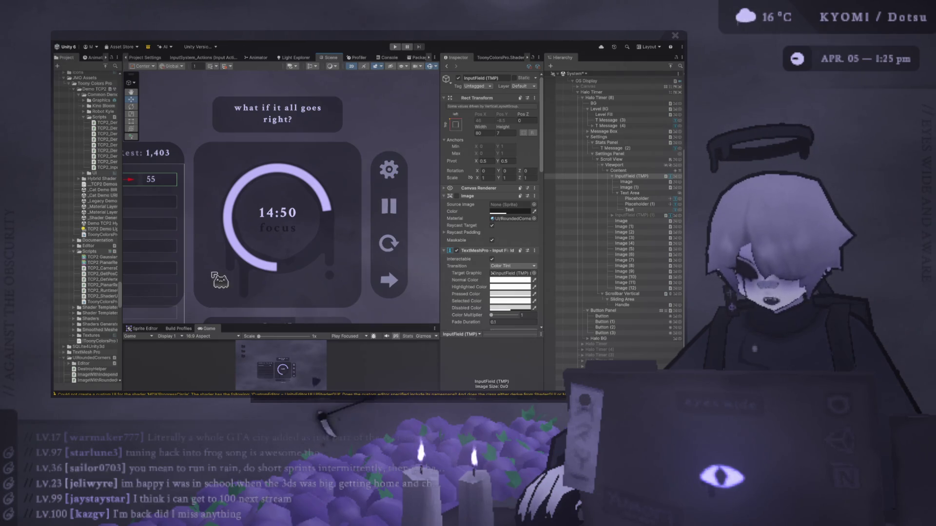
scroll(219, 258, "down", 2)
scroll(229, 171, "up", 3)
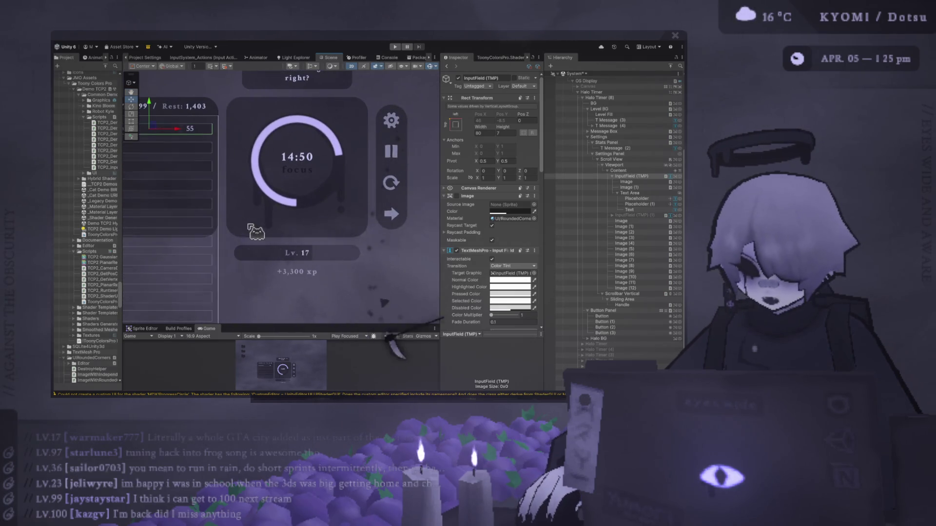
scroll(267, 237, "up", 2)
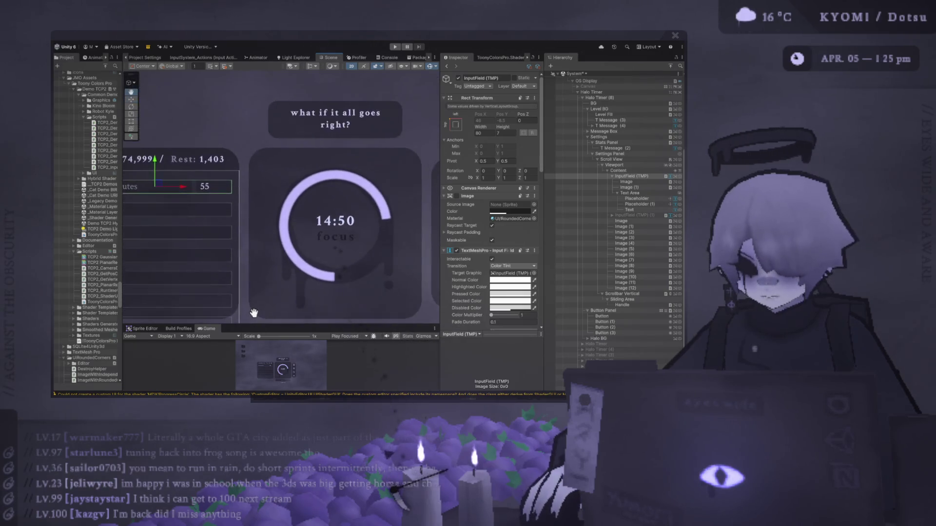
scroll(267, 232, "down", 2)
left_click_drag(272, 209, 317, 205)
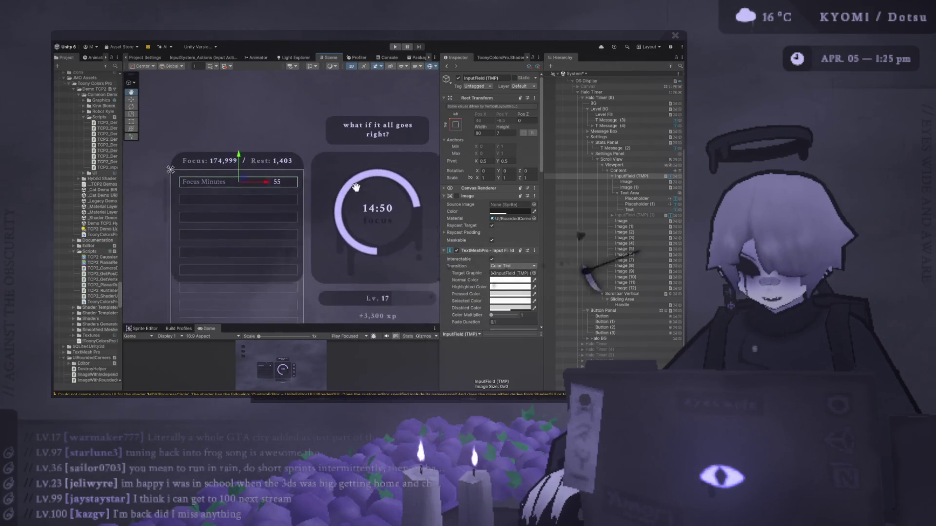
scroll(357, 197, "up", 2)
scroll(323, 191, "up", 1)
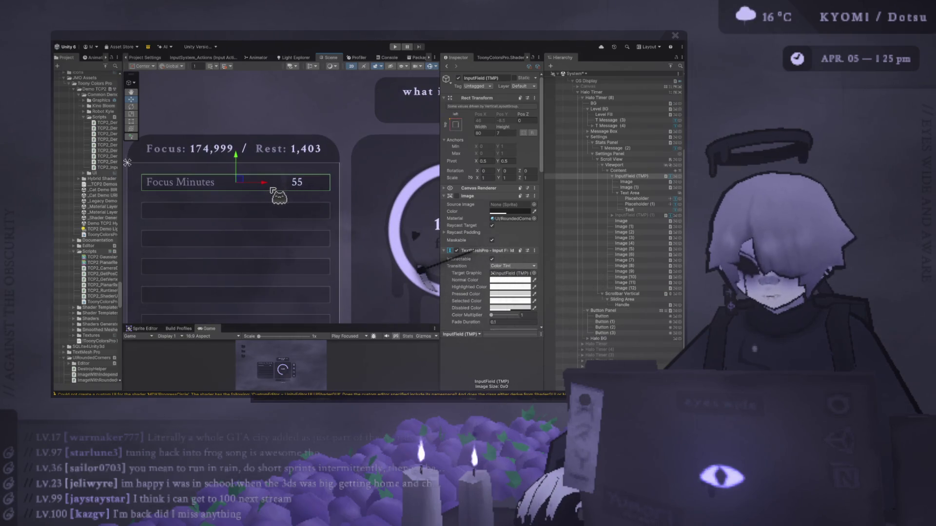
left_click_drag(178, 196, 187, 189)
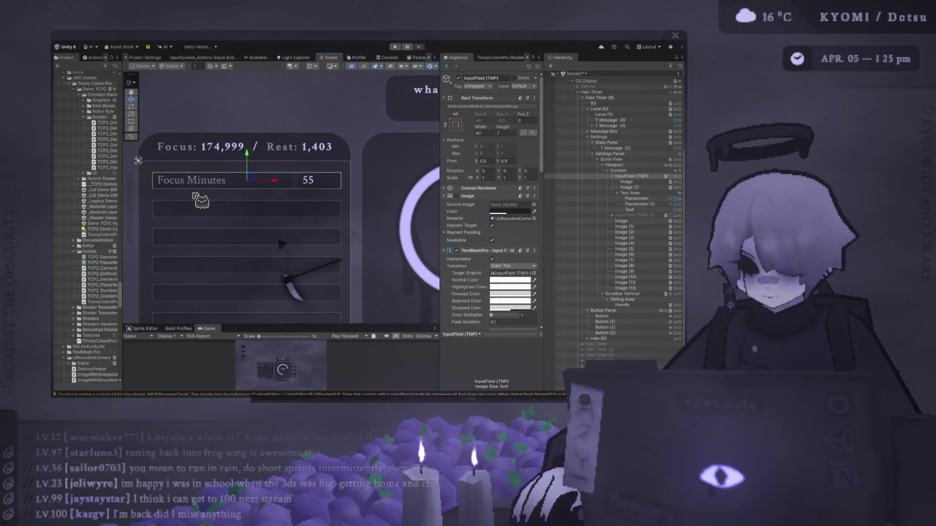
scroll(288, 200, "up", 1)
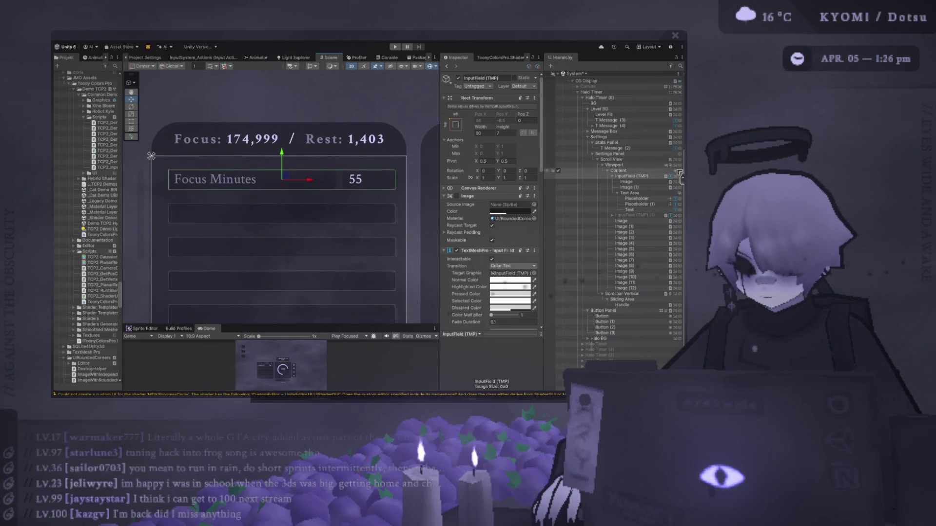
Step: Add a new TextMeshPro InputField inside Content and move it to the top of the list
left_click(633, 187)
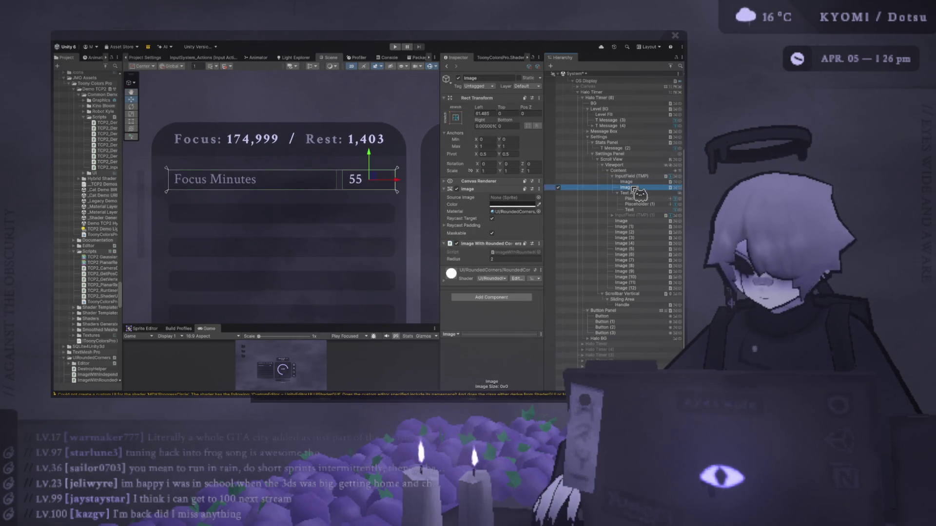
left_click(633, 171)
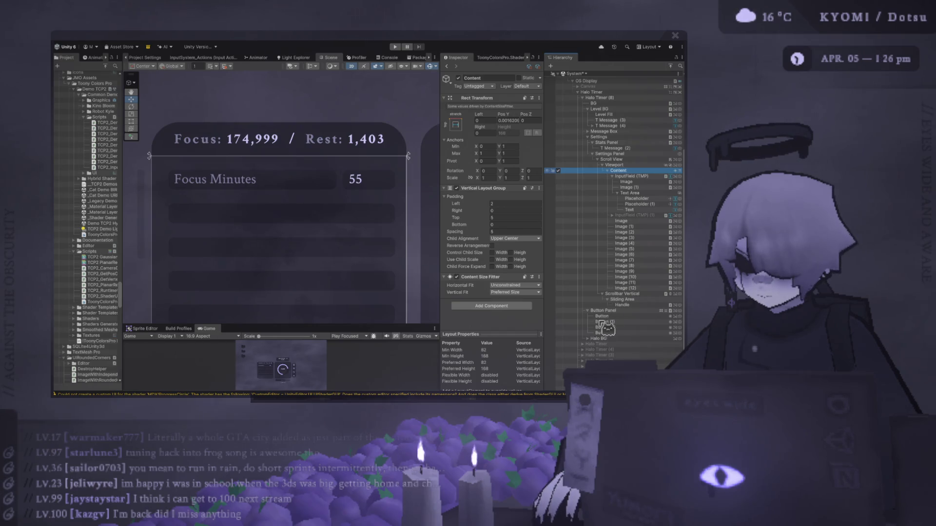
key("ctrl+shift+v")
scroll(308, 211, "down", 1)
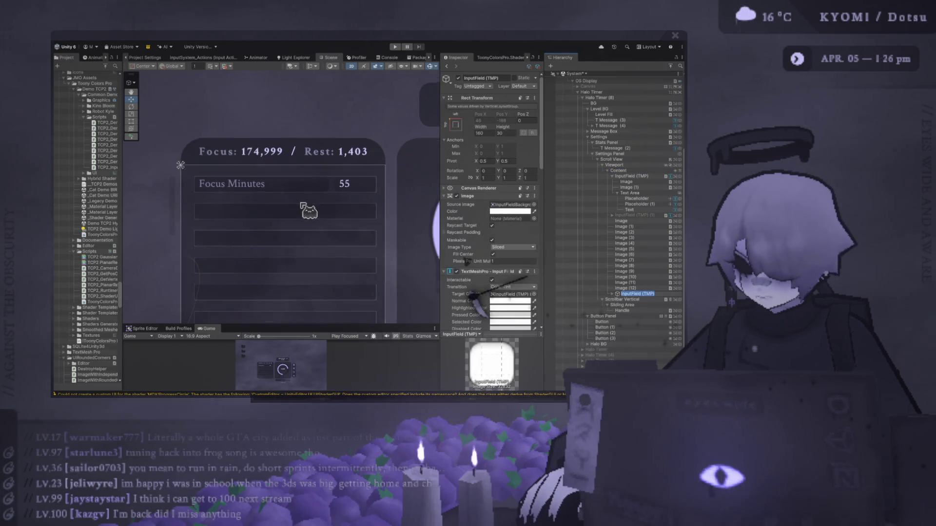
left_click_drag(625, 288, 635, 172)
scroll(262, 208, "down", 2)
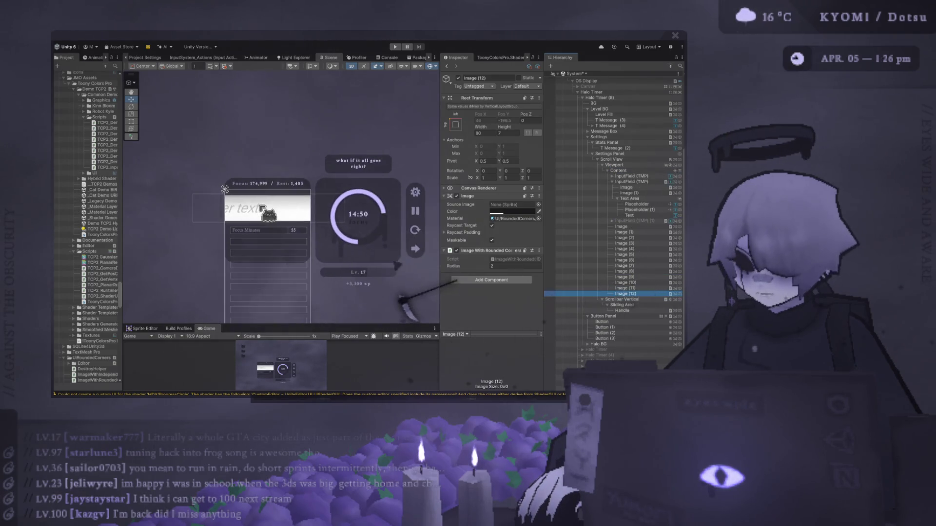
scroll(320, 179, "up", 2)
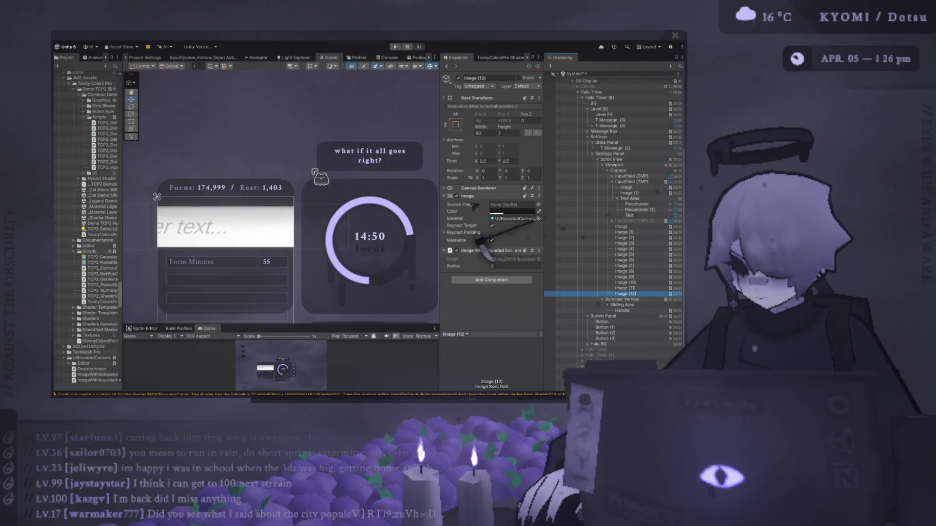
Step: Set the new InputField (TMP) width to 80 in the Rect Transform
left_click(492, 133)
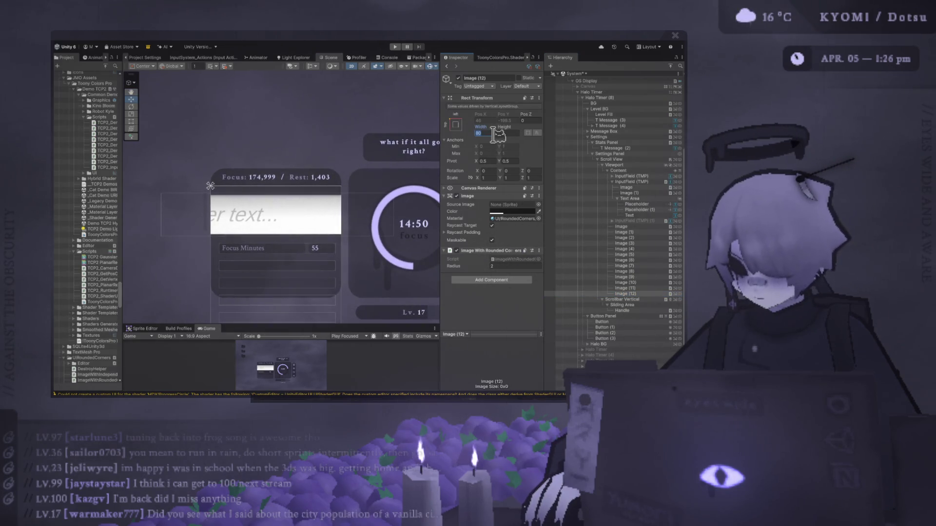
key("BackSpace")
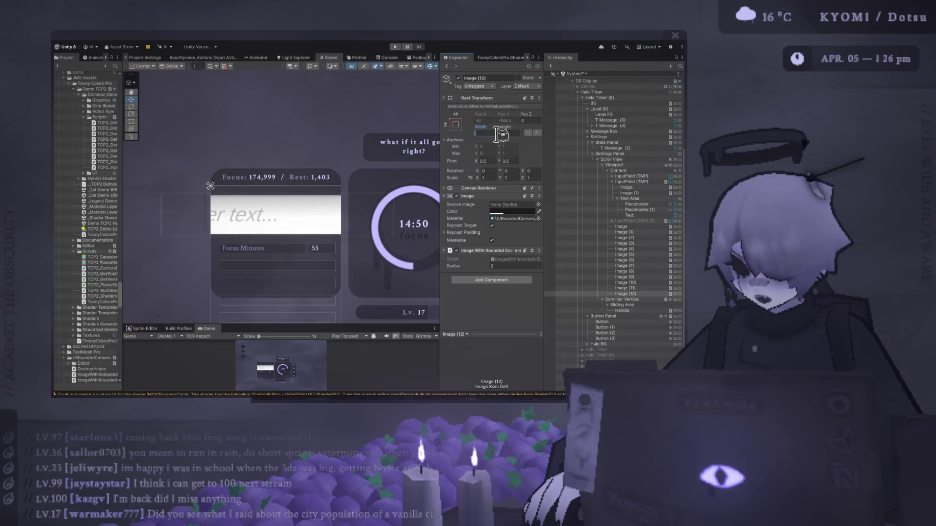
key("Escape")
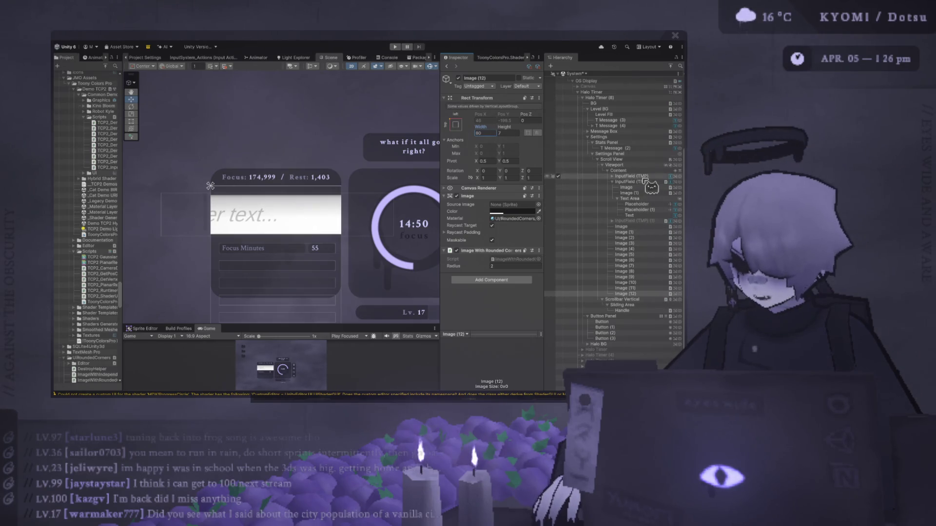
left_click(639, 176)
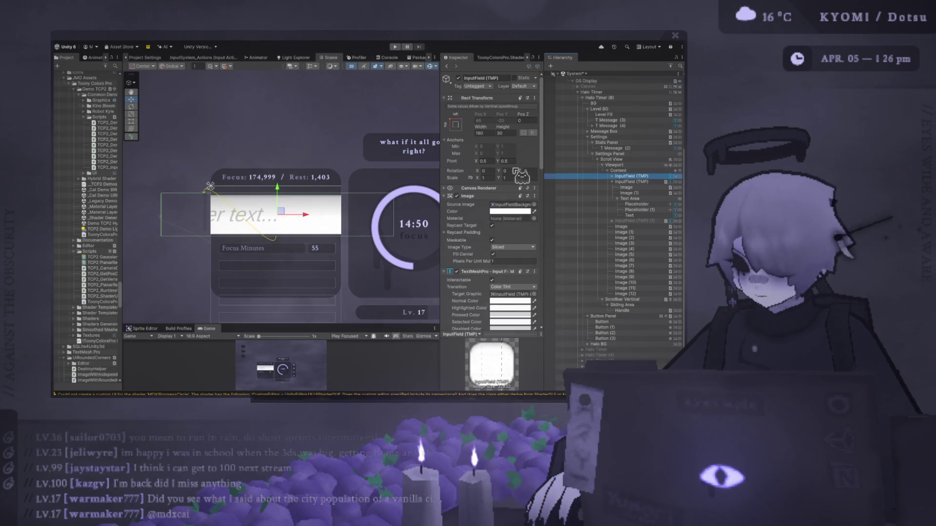
left_click(491, 132)
type("100")
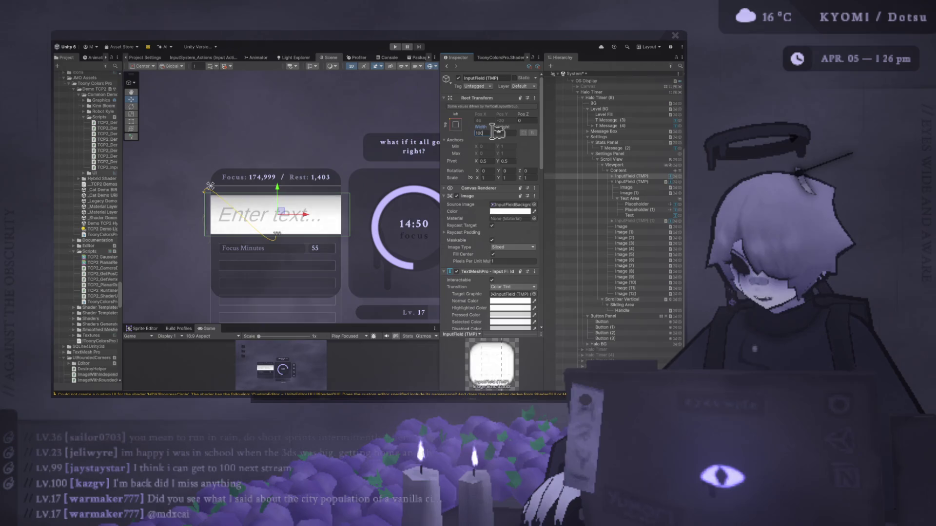
key("Return")
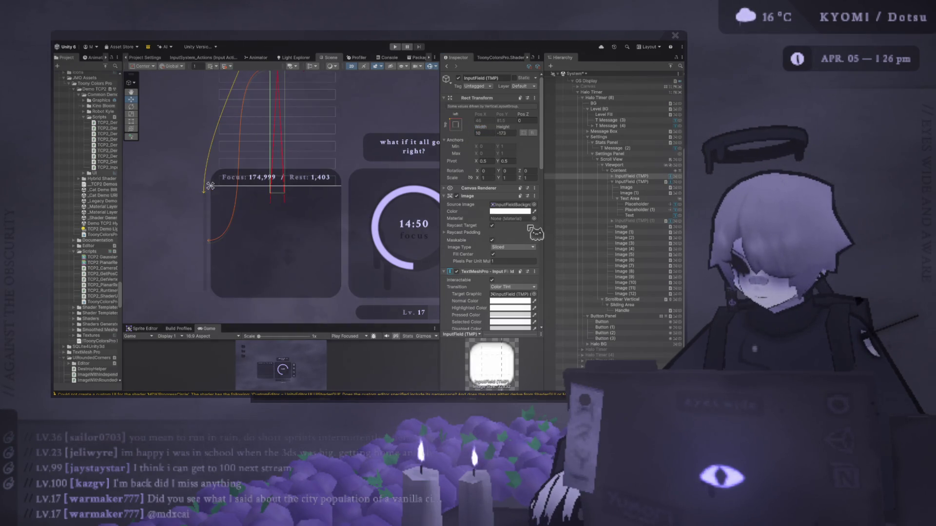
left_click_drag(482, 127, 445, 141)
left_click(488, 132)
type("80")
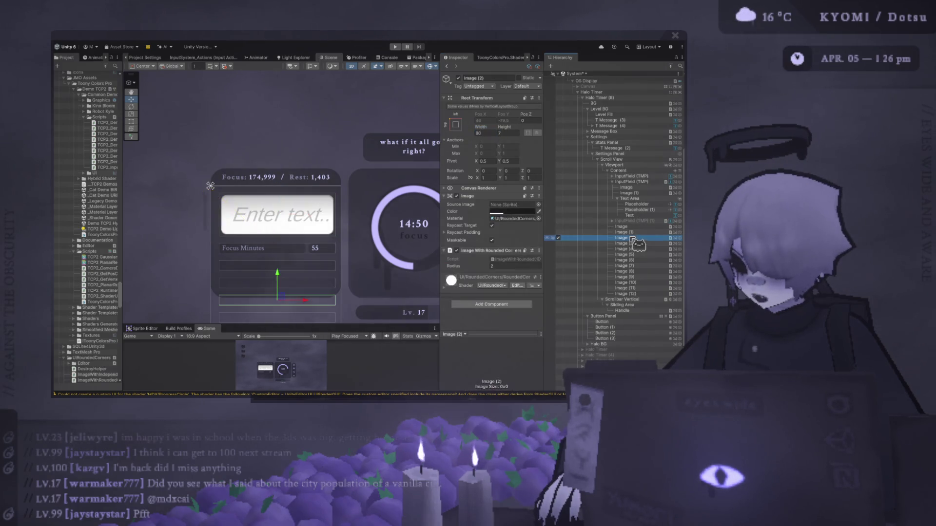
left_click(646, 177)
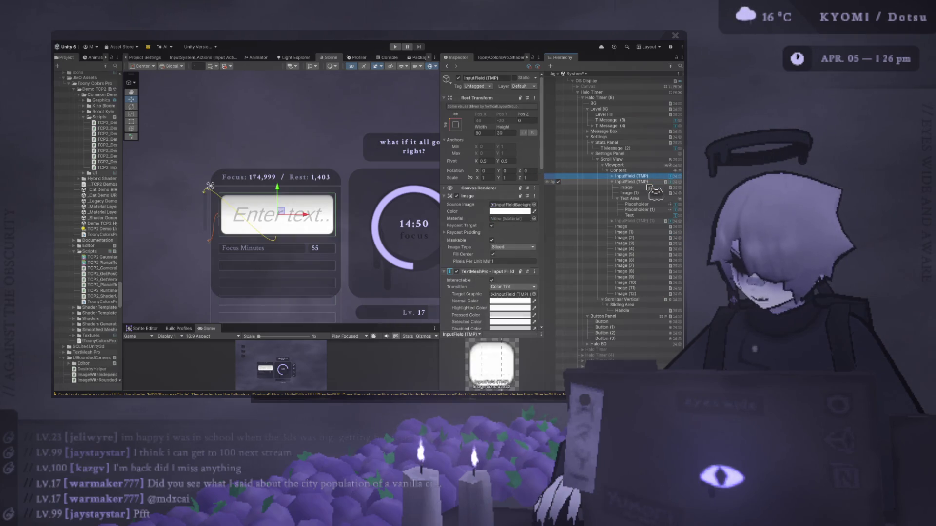
Step: Shrink the input field's height down to about 1
left_click(513, 133)
type("7")
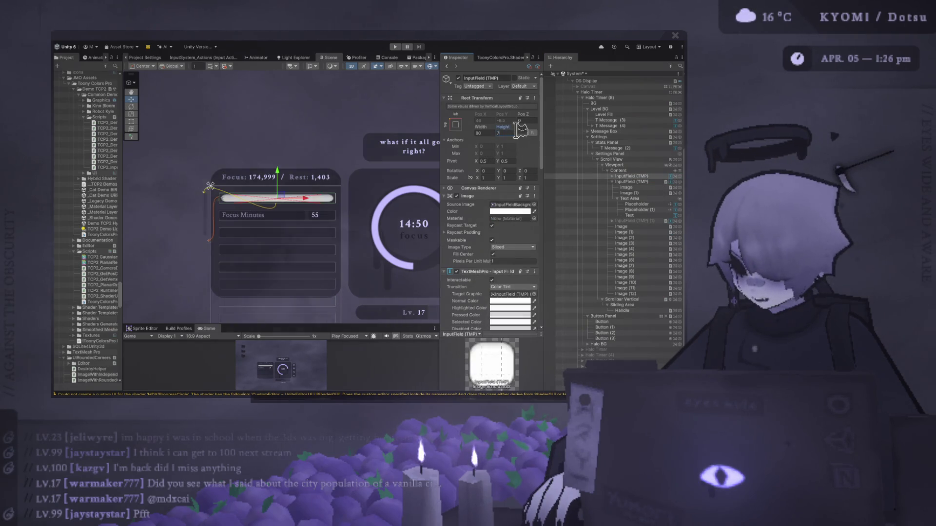
scroll(282, 190, "up", 5)
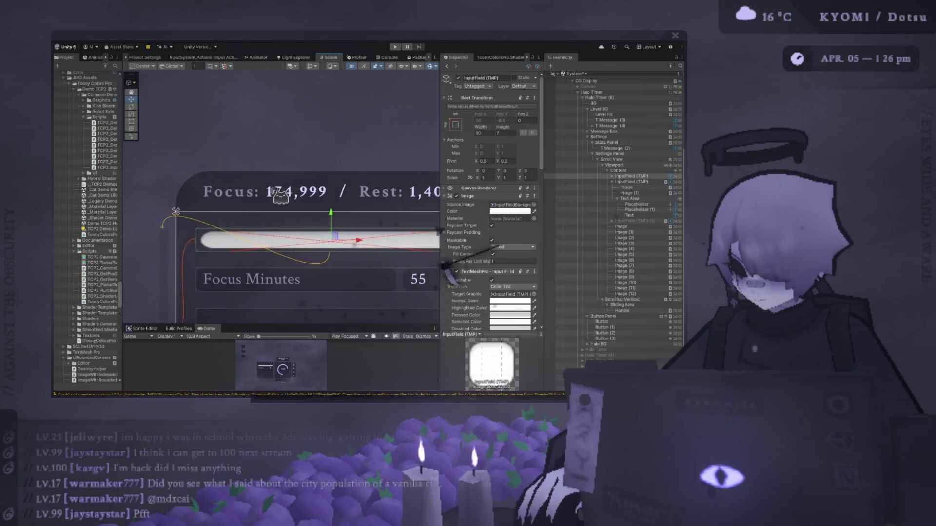
mouse_move(508, 131)
left_mouse_down()
mouse_move(524, 128)
mouse_move(517, 137)
mouse_move(522, 116)
left_mouse_up()
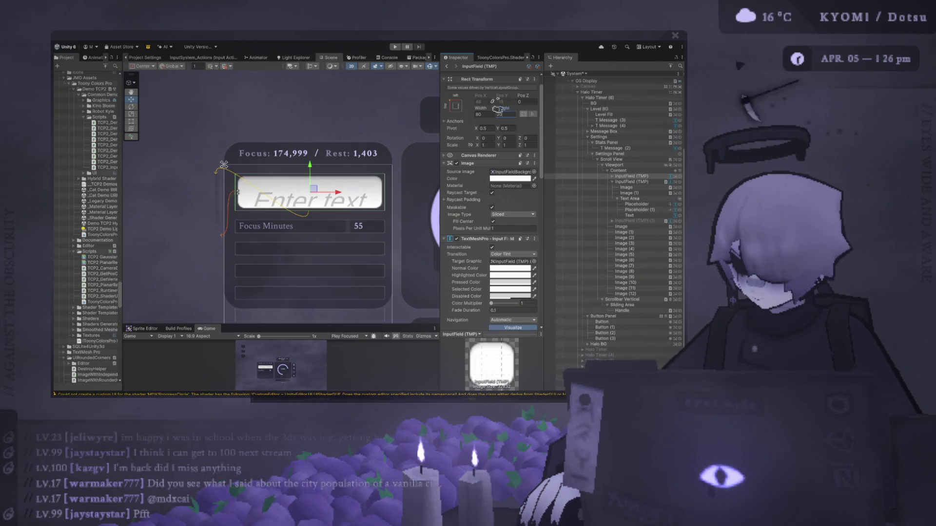
Step: Enter play mode to preview the new input field in the settings panel
left_click(395, 47)
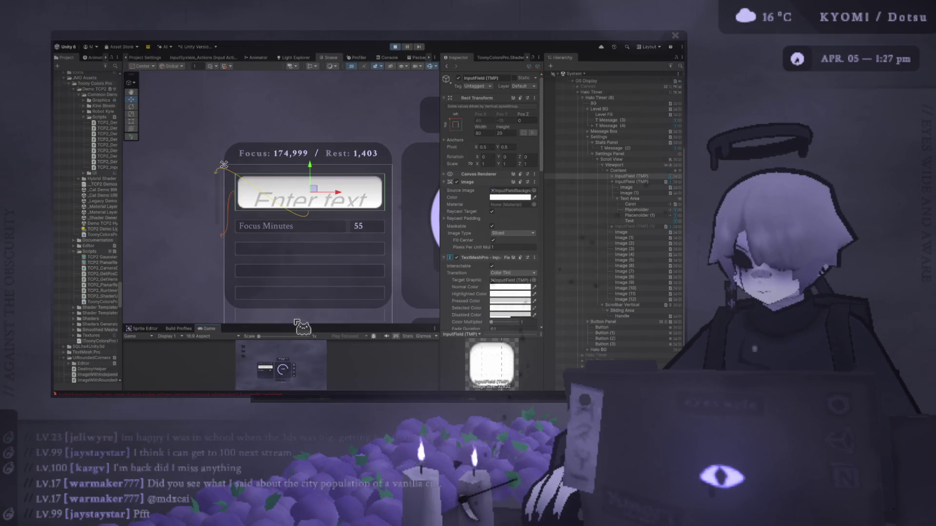
Step: Enlarge the Game view at 1.2x scale and type 'hi hello' into the input field
left_click_drag(295, 324, 295, 86)
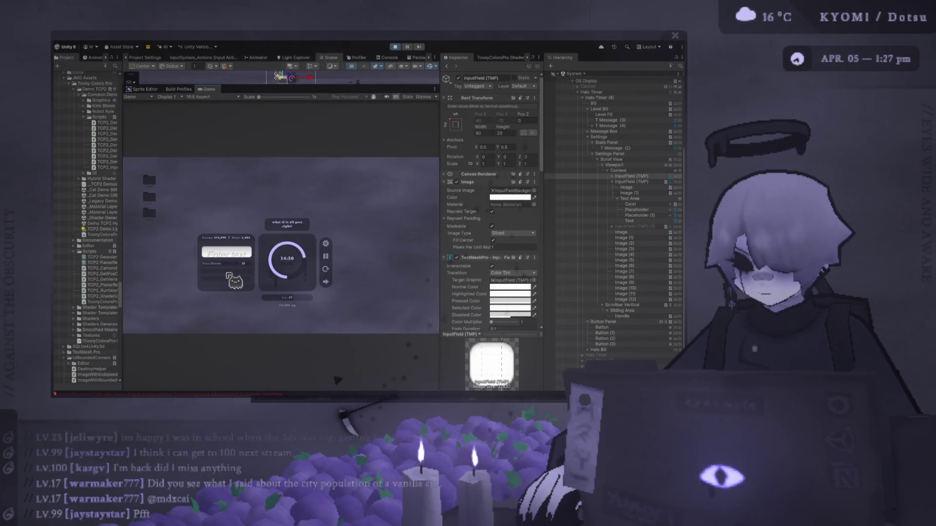
left_click(278, 97)
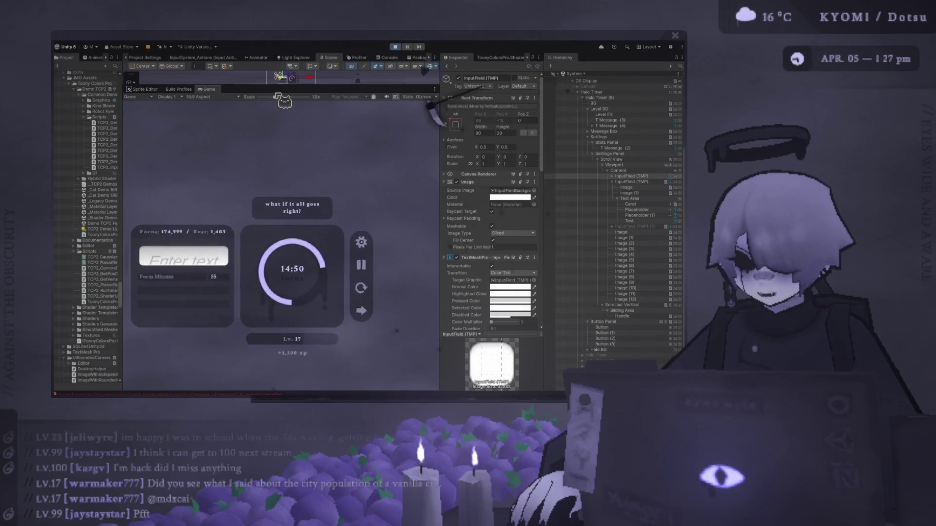
left_click_drag(277, 96, 265, 97)
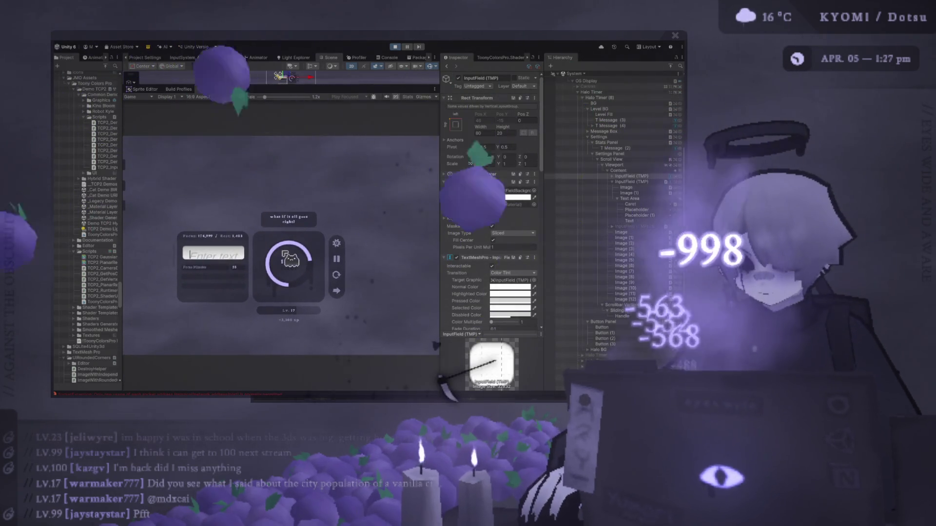
type("hi hello")
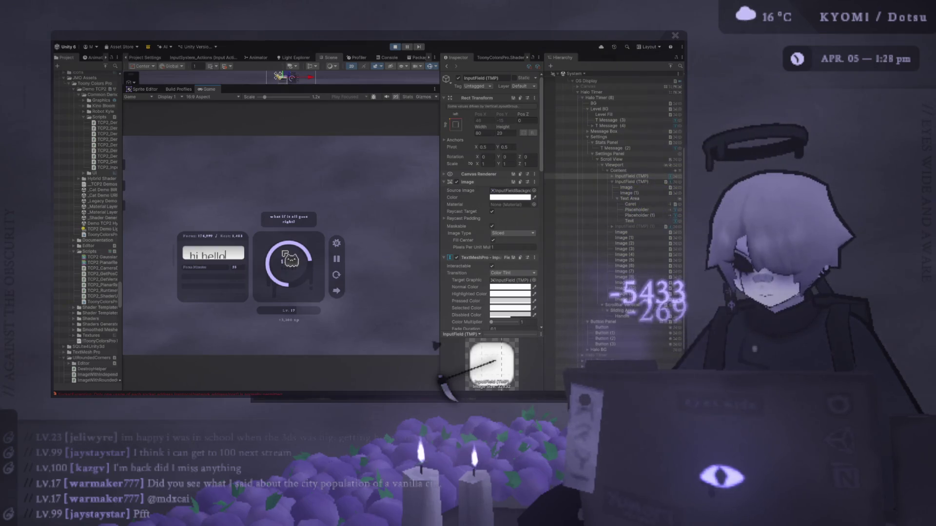
Step: Inspect the Scroll View, Viewport and Halo Timer (8) objects in the Inspector
left_click(634, 159)
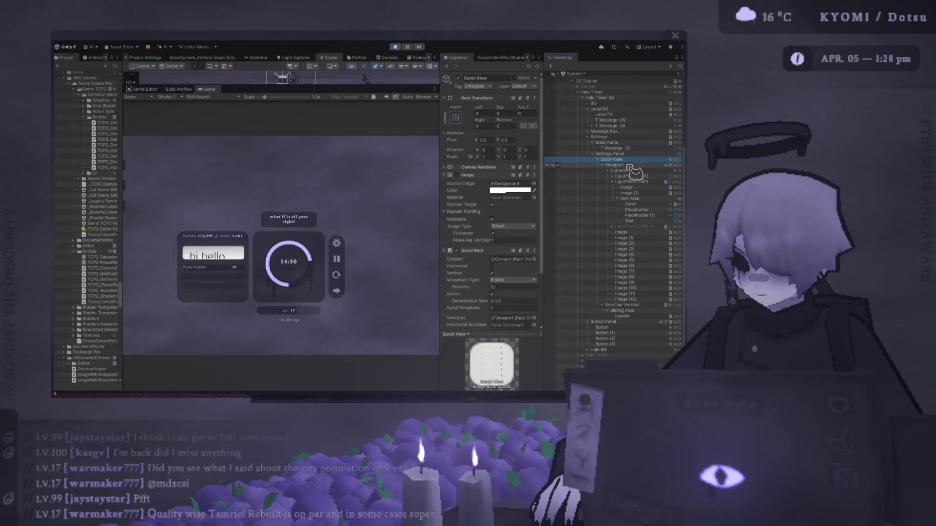
left_click(629, 166)
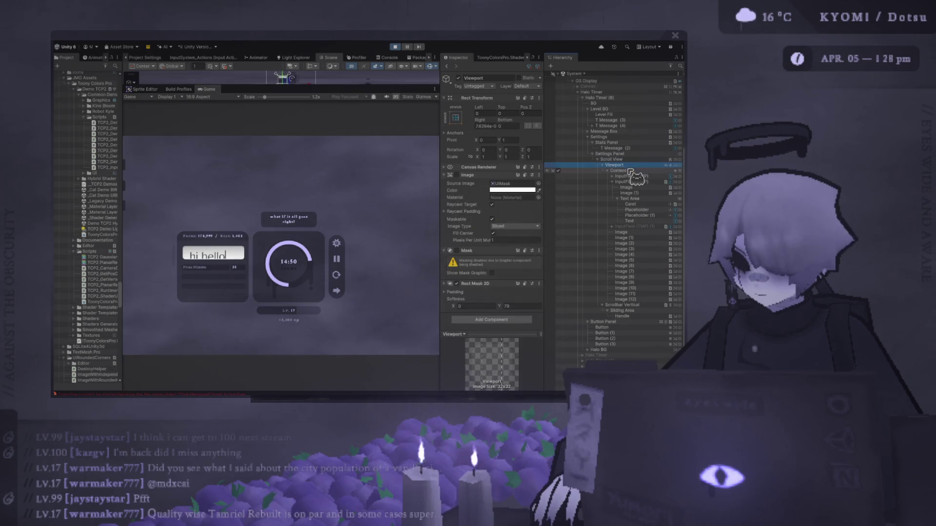
left_click(608, 99)
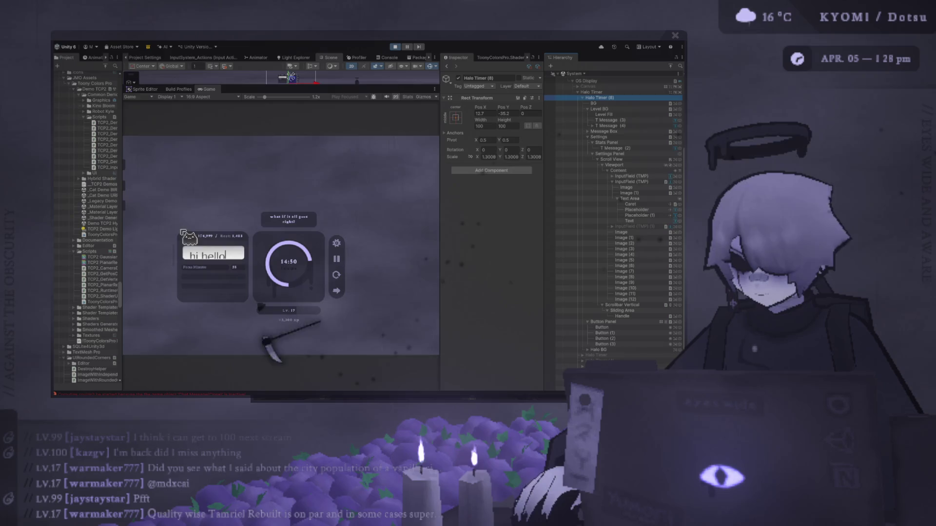
Step: Zoom the Game view to 2.3x and retype 'hi:)' into the running input field
mouse_move(265, 97)
left_mouse_down()
mouse_move(284, 97)
mouse_move(272, 97)
left_mouse_up()
left_click(195, 256)
type("h")
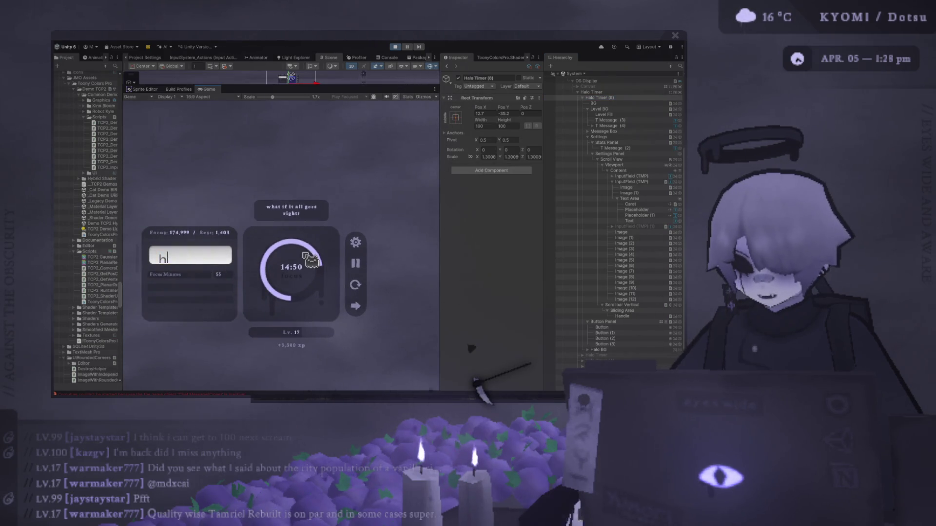
type("i hello")
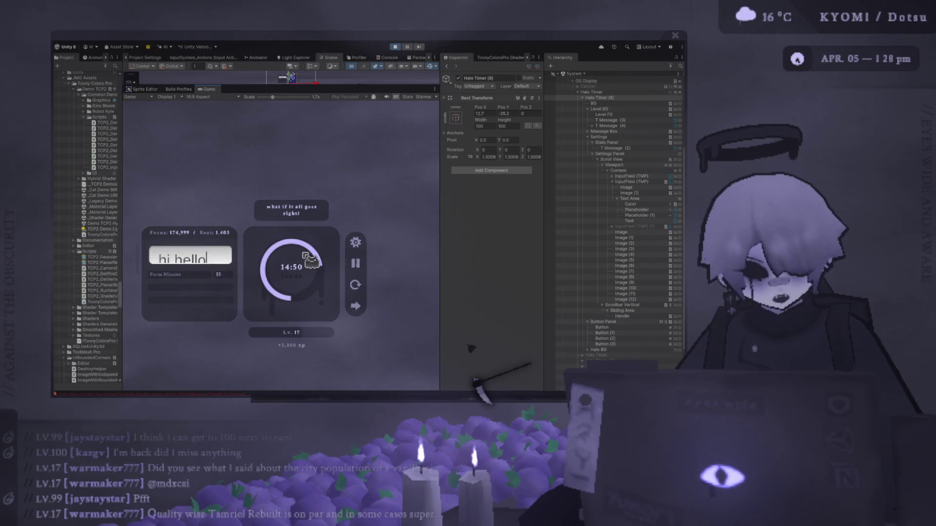
type(" :)")
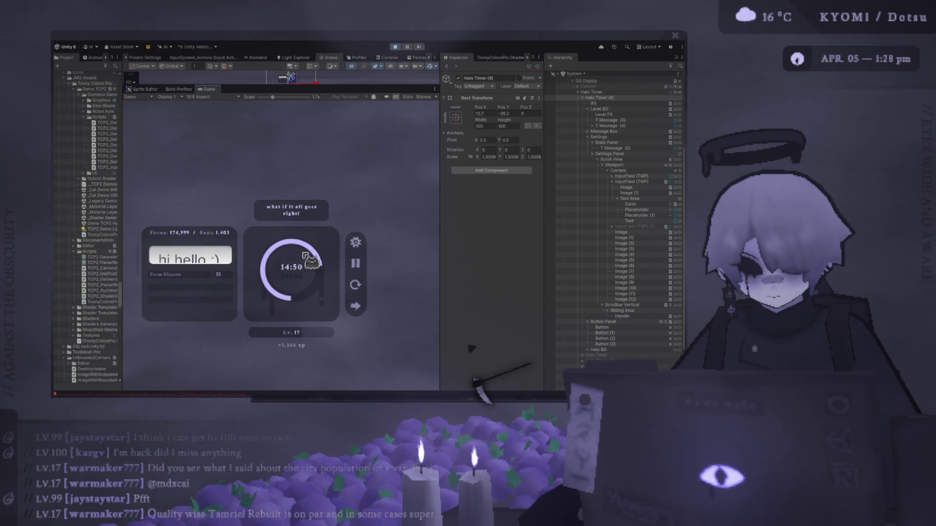
Step: Scroll the settings panel, stop play mode, and select the Text Area object
scroll(210, 264, "down", 2)
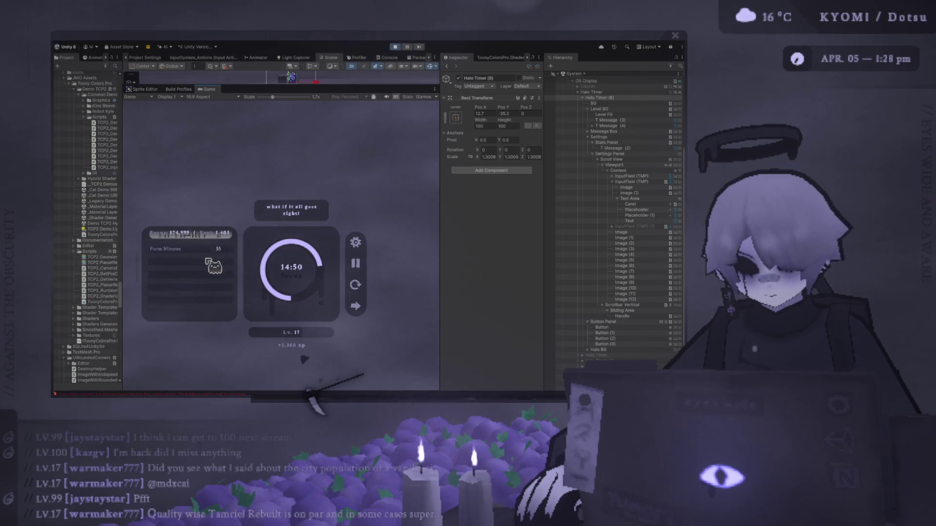
scroll(210, 263, "up", 2)
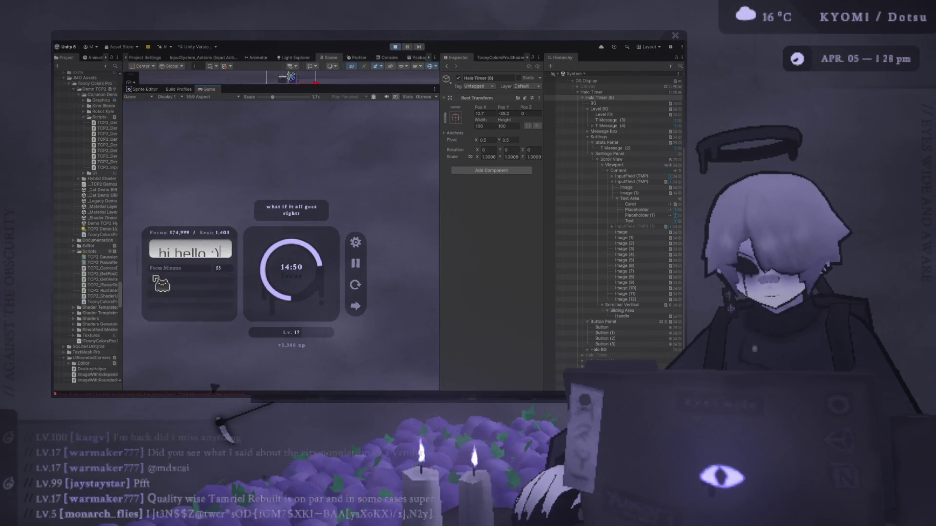
scroll(161, 283, "down", 3)
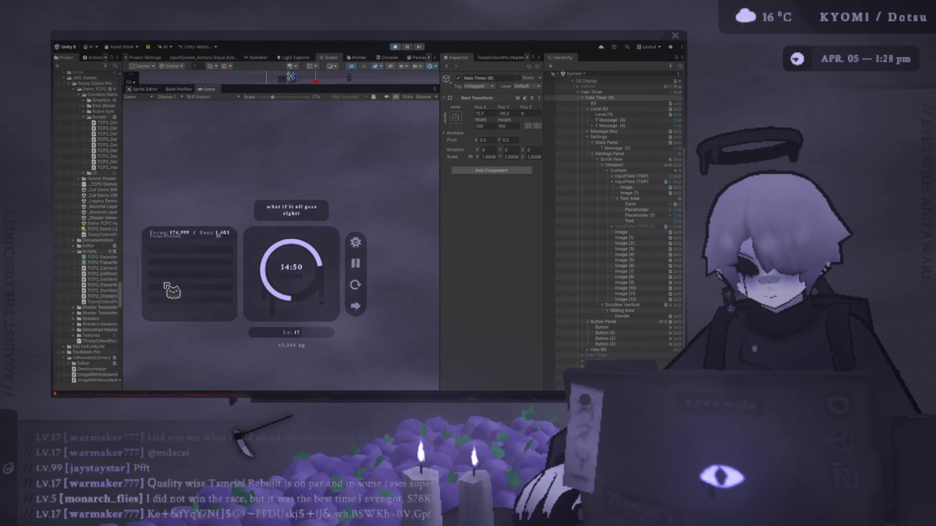
scroll(170, 290, "down", 2)
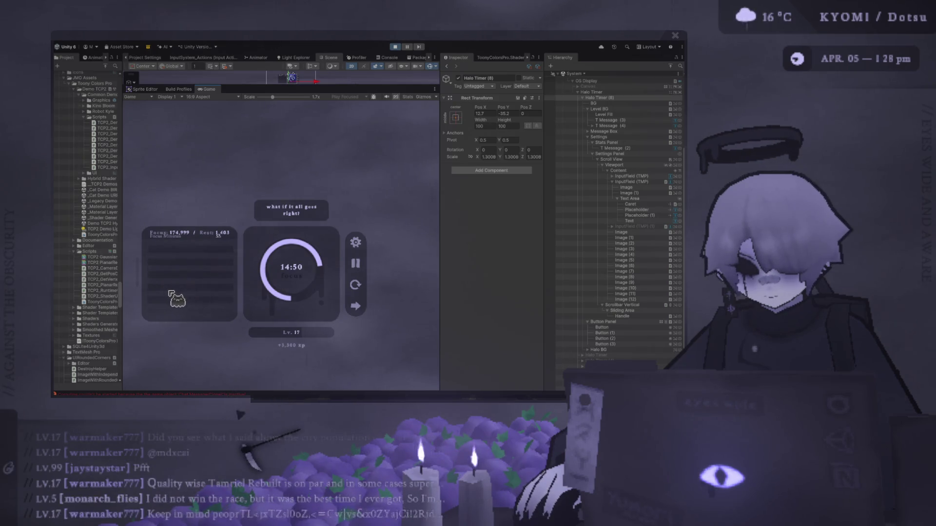
left_click(396, 47)
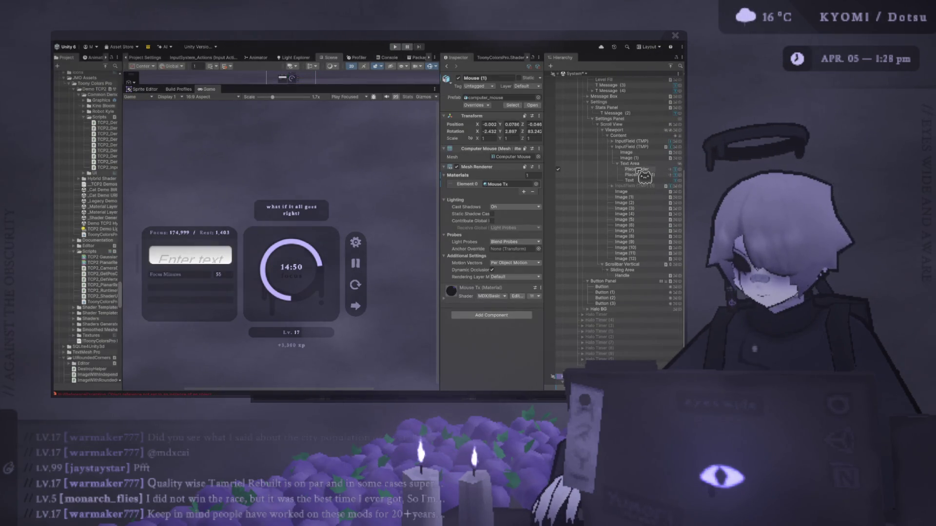
left_click(633, 165)
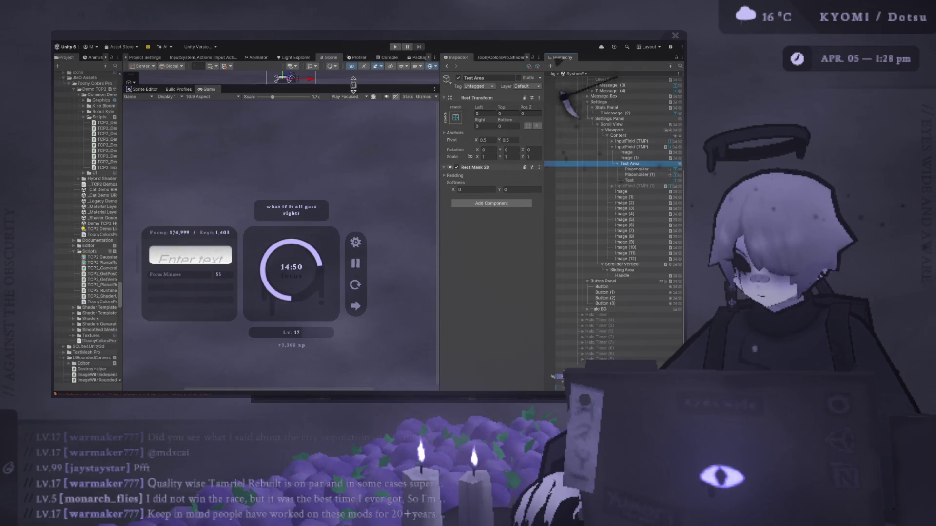
Step: Enlarge the Scene view above the Game view and inspect Content and the Viewport's masks
left_click_drag(354, 85, 363, 265)
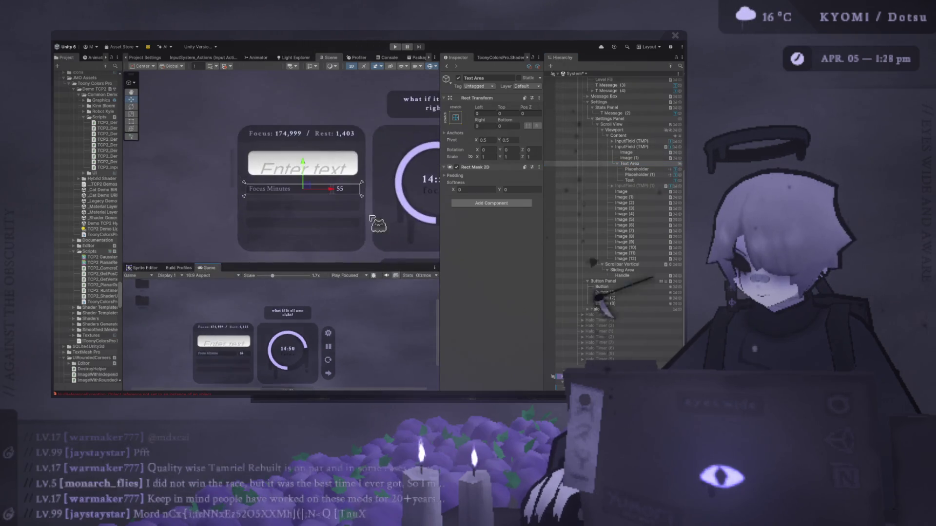
left_click(626, 135)
left_click(615, 130)
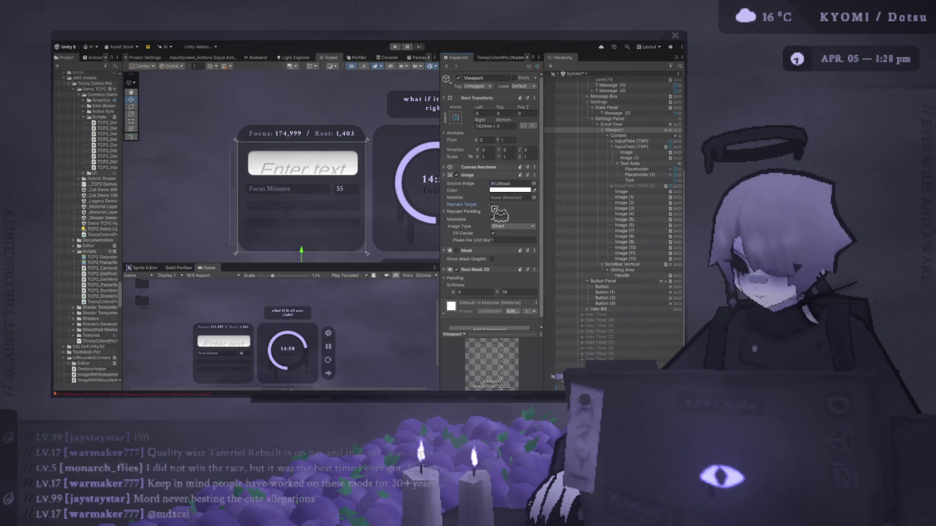
Step: Reselect Viewport, restart play mode, and enlarge the Game view beneath the Scene view
scroll(327, 194, "up", 3)
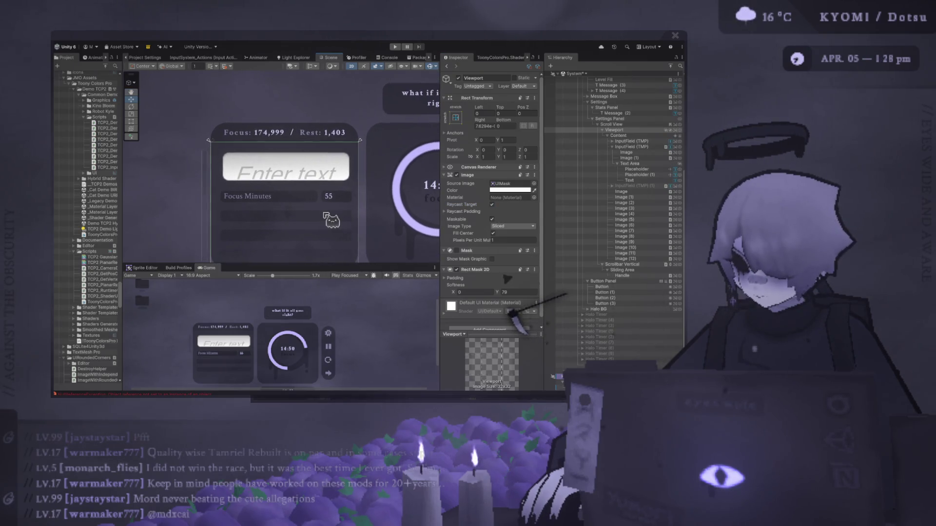
left_click_drag(327, 194, 324, 195)
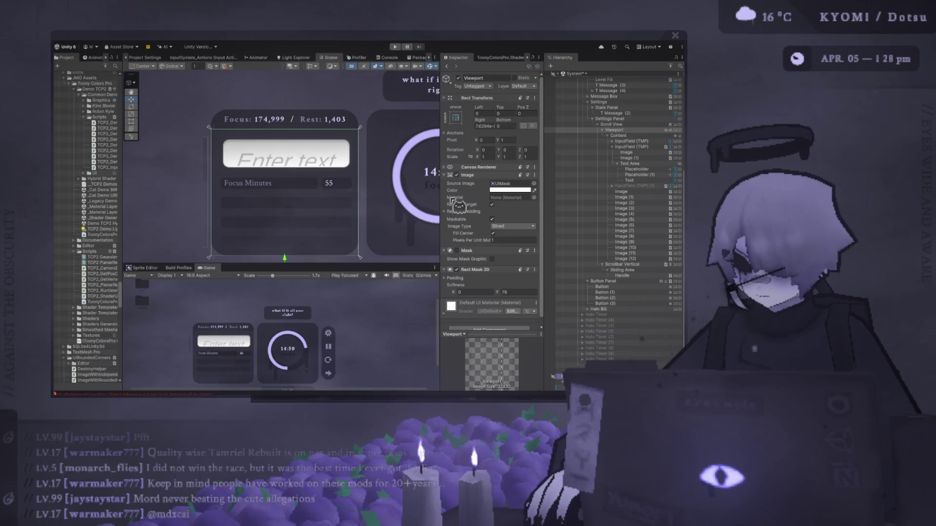
left_click(648, 130)
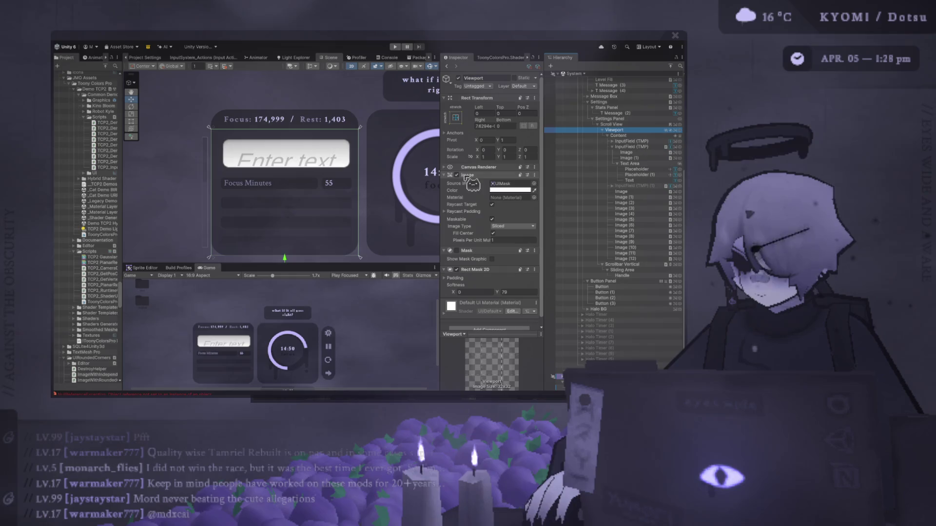
left_click(396, 47)
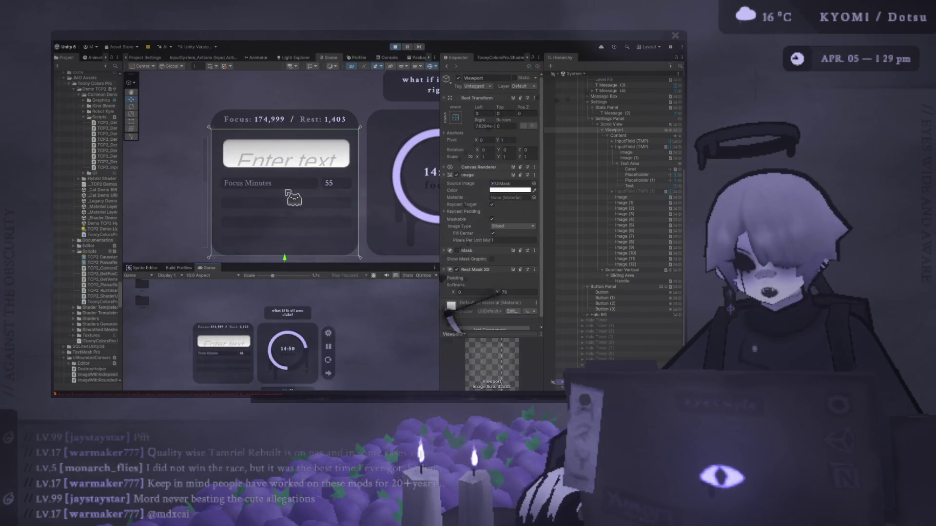
left_click_drag(312, 271, 331, 178)
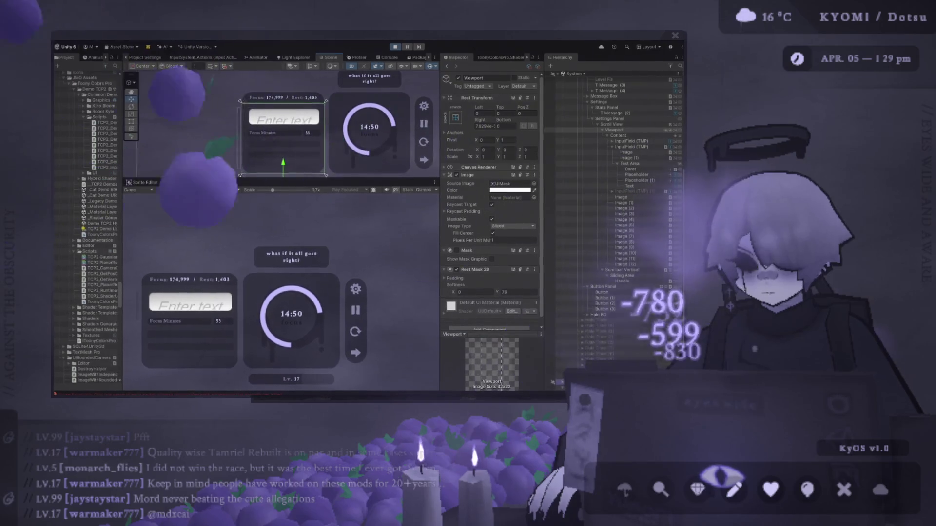
Step: Enter the test message 'hello' in the running input field and submit it
left_click(220, 300)
type("h")
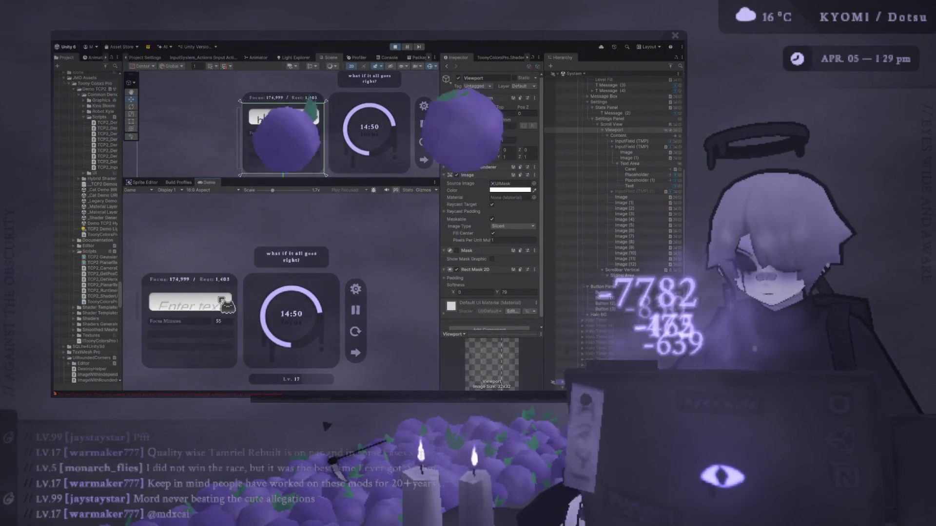
type("ello :)")
key("Return")
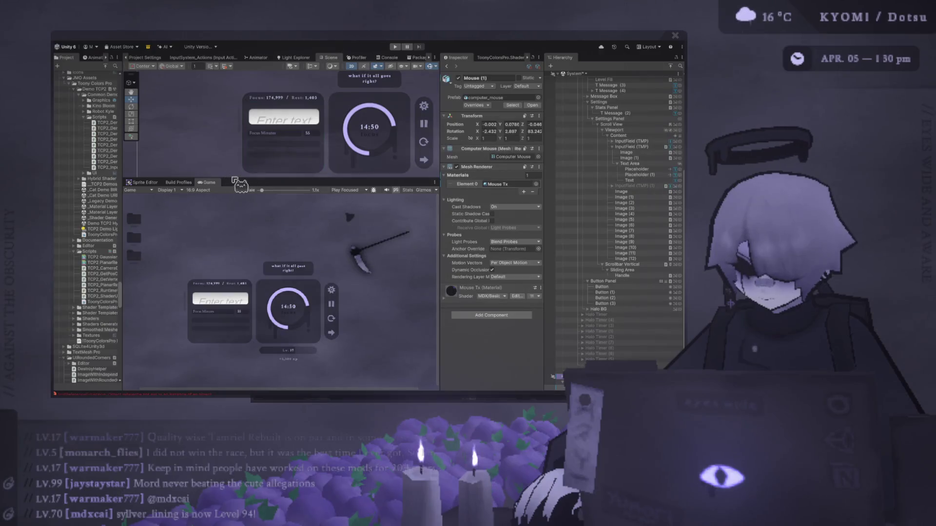
Step: Enlarge the Scene view and select the InputField (TMP)'s Text Area in the Hierarchy
left_click_drag(226, 240, 229, 305)
left_click(284, 198)
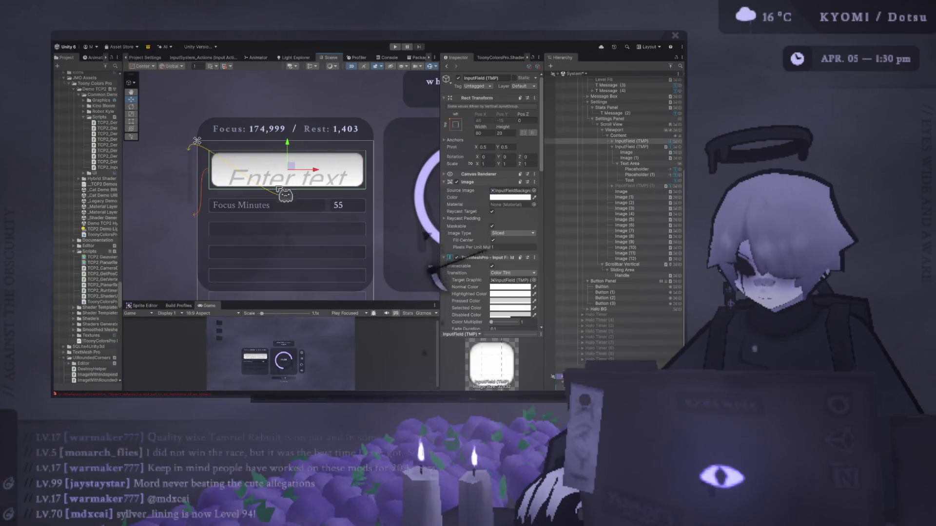
left_click_drag(284, 198, 285, 199)
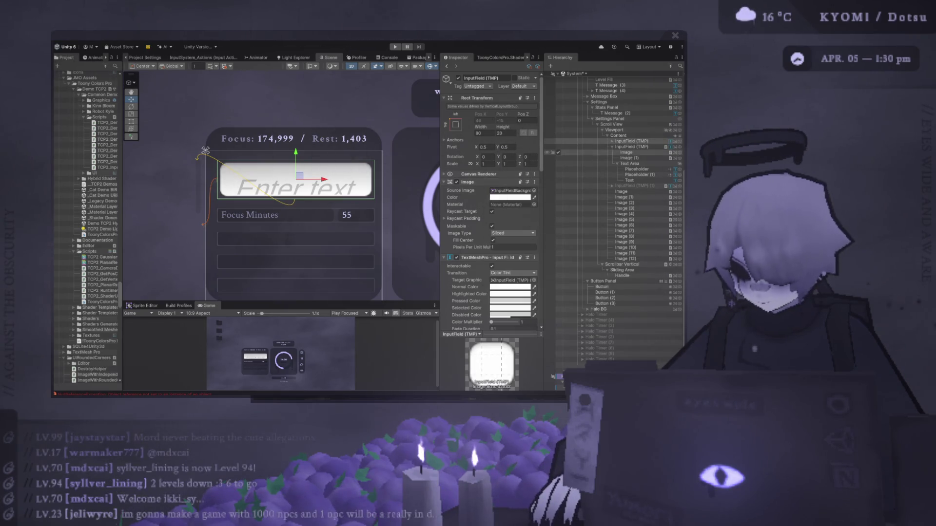
scroll(614, 195, "up", 1)
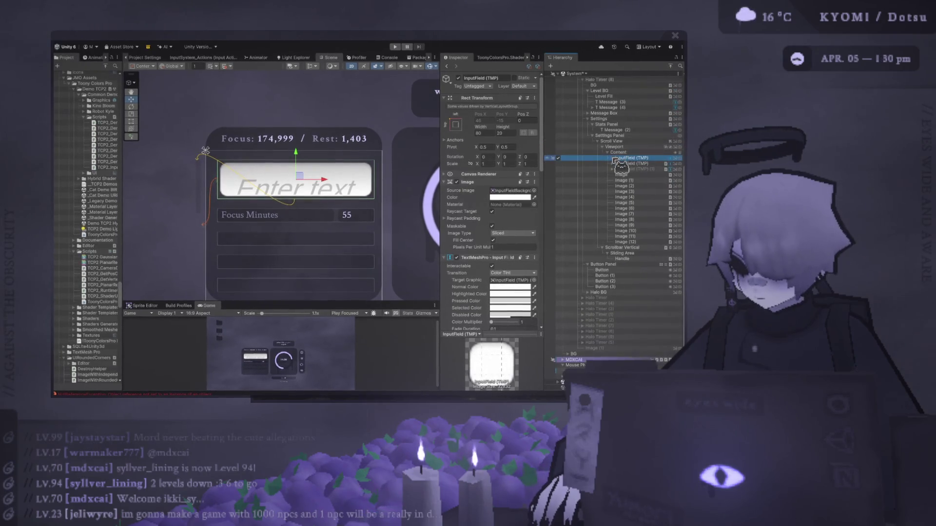
left_click(631, 158)
left_click(617, 163)
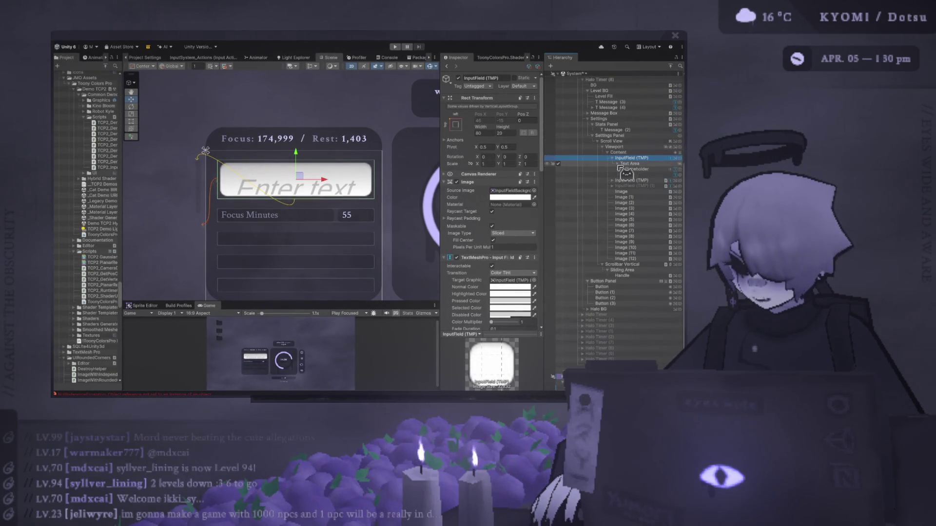
left_click(647, 164)
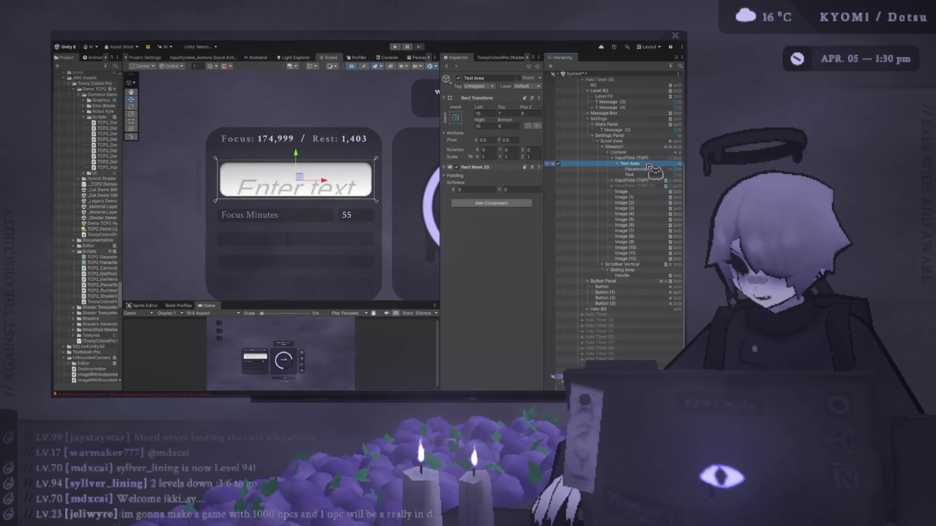
Step: Check the Rect Mask 2D padding, try softness 153 then 0, and remove the mask
left_click(463, 176)
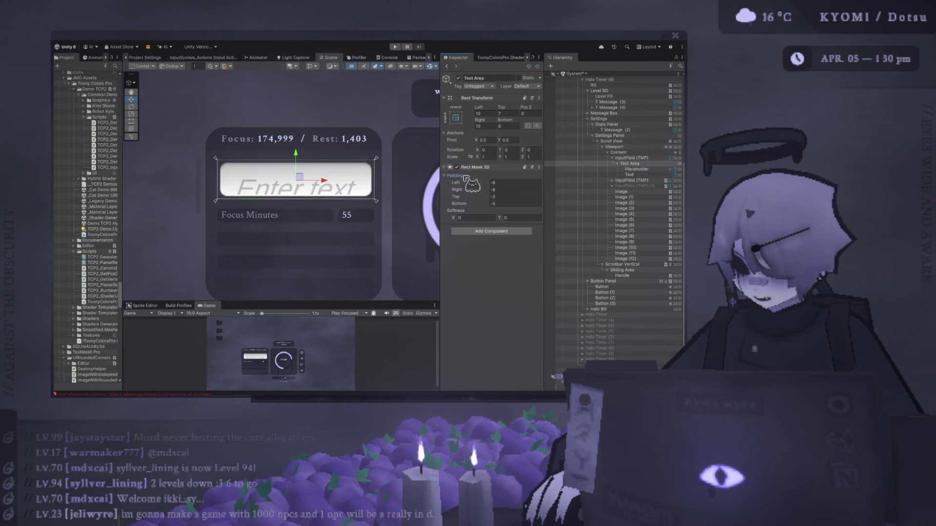
left_click(464, 176)
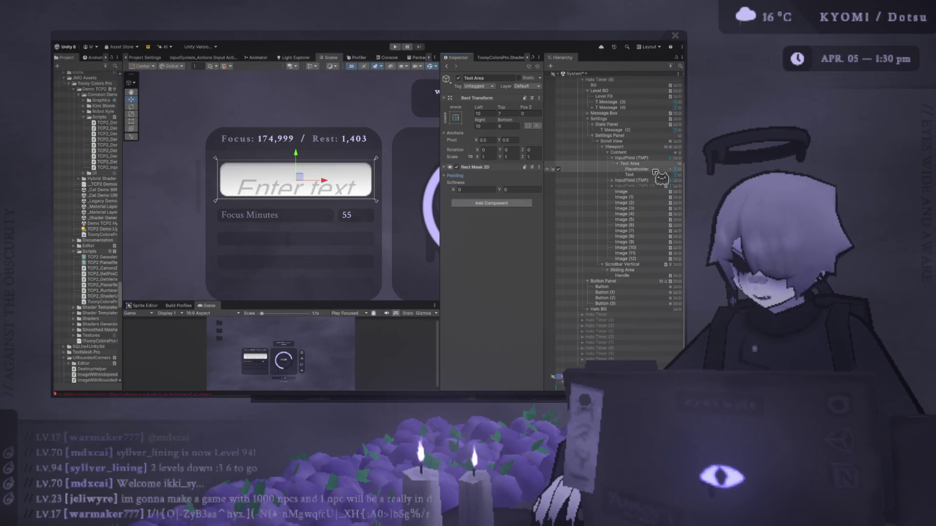
left_click(466, 189)
type("153")
type("0")
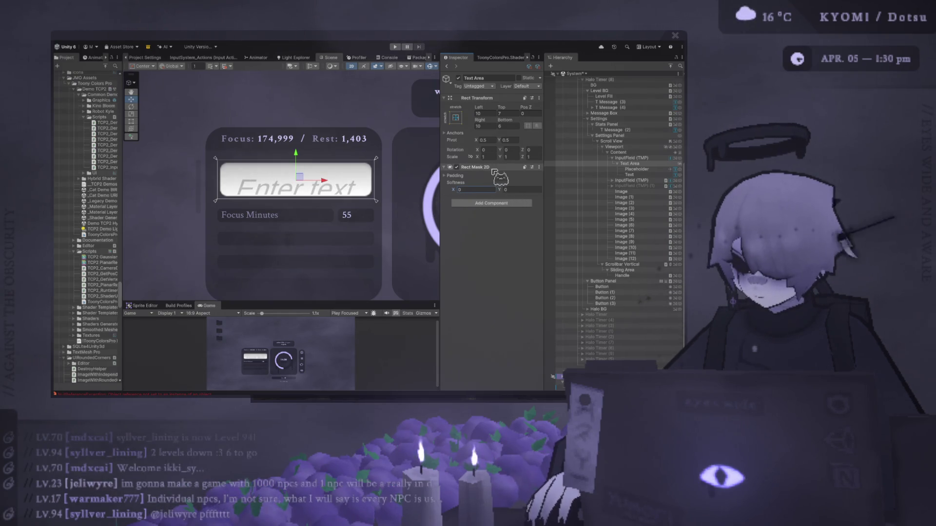
key("ctrl+z")
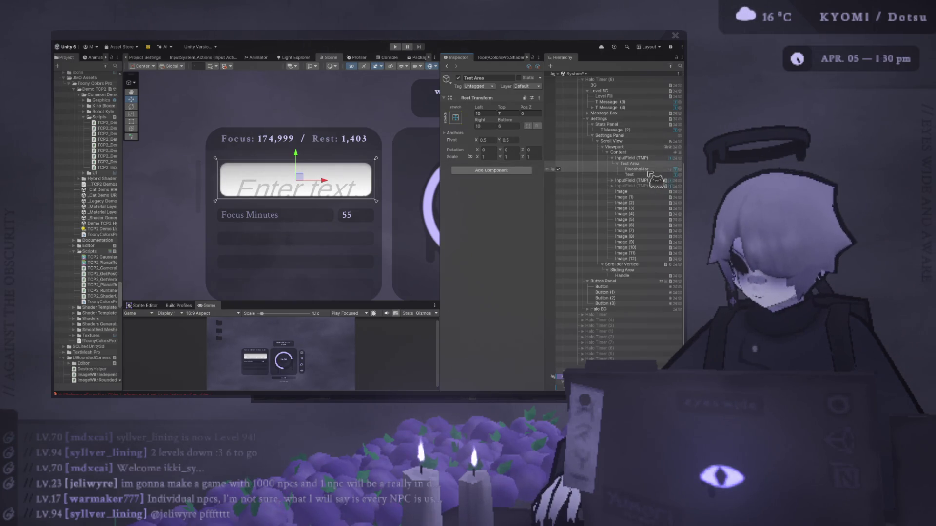
Step: Lower the input field in the Scene view and select the Placeholder object
scroll(375, 195, "up", 3)
scroll(375, 195, "up", 2)
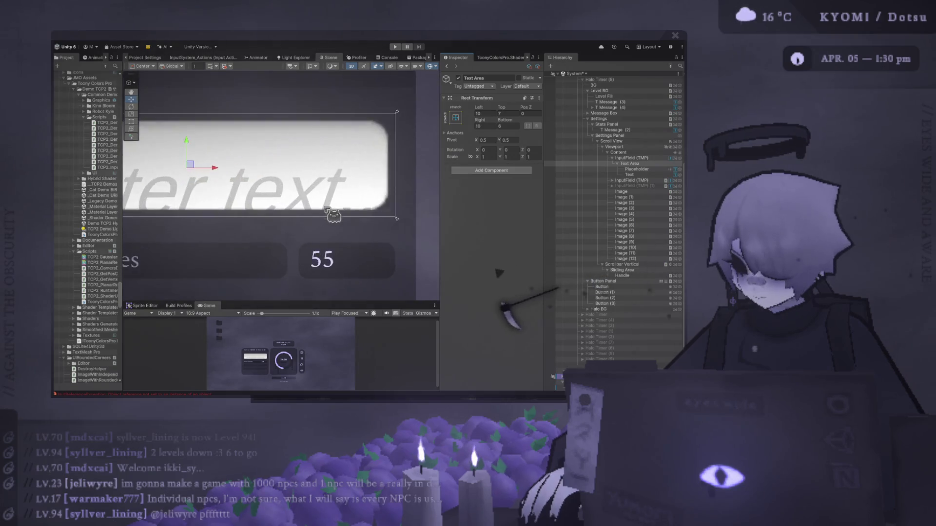
scroll(215, 253, "down", 2)
left_click_drag(215, 253, 267, 263)
scroll(267, 264, "down", 3)
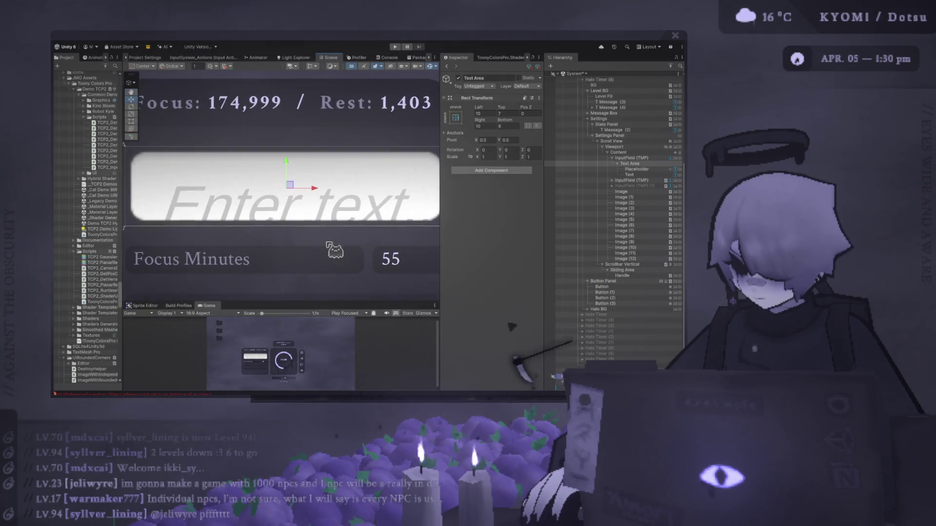
left_click(643, 170)
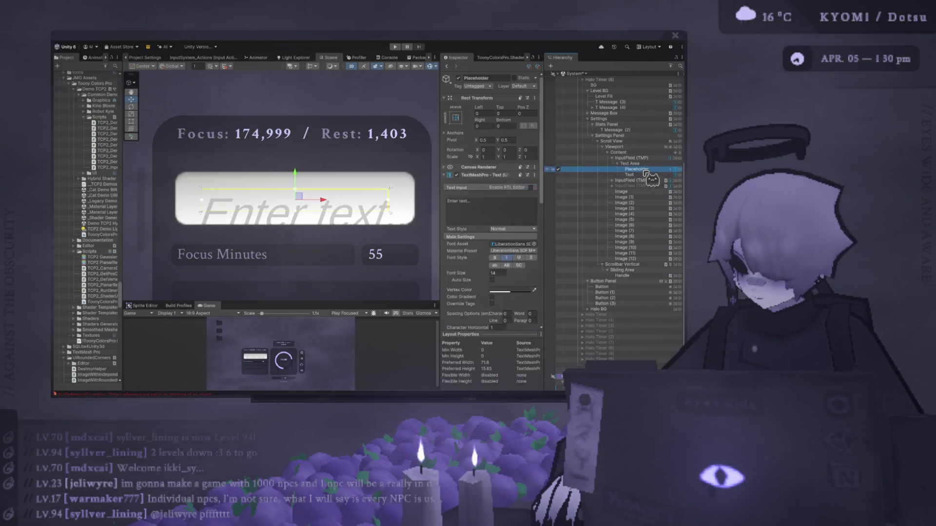
Step: Centre the 'Enter text...' placeholder both ways and set its font size to 9
left_click(493, 205)
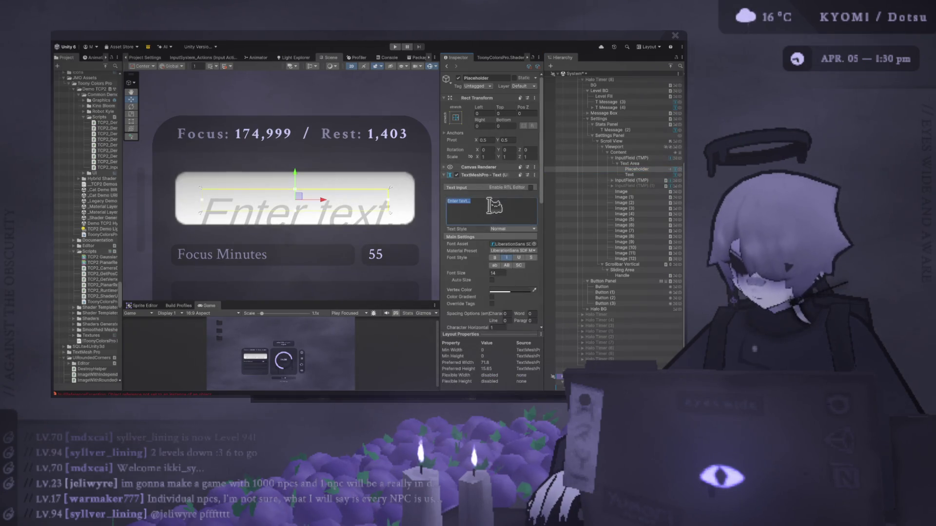
scroll(509, 253, "down", 3)
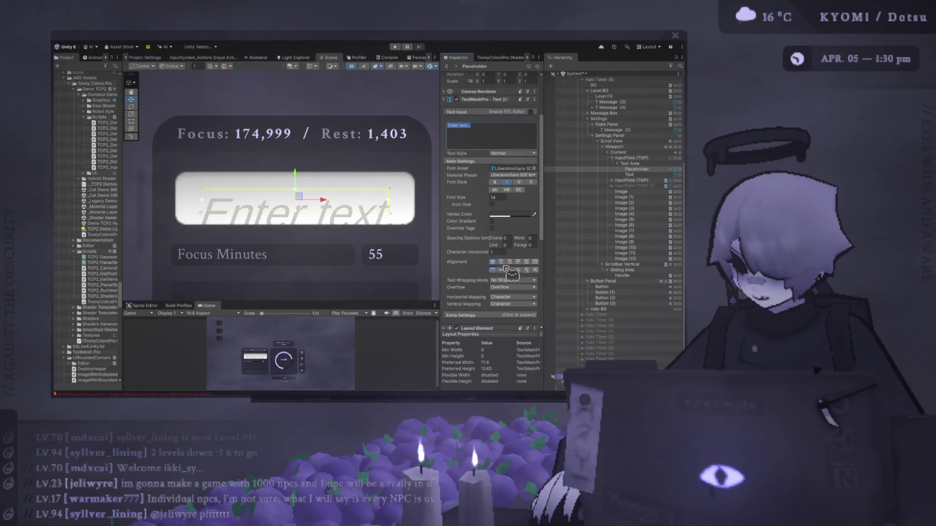
left_click(500, 269)
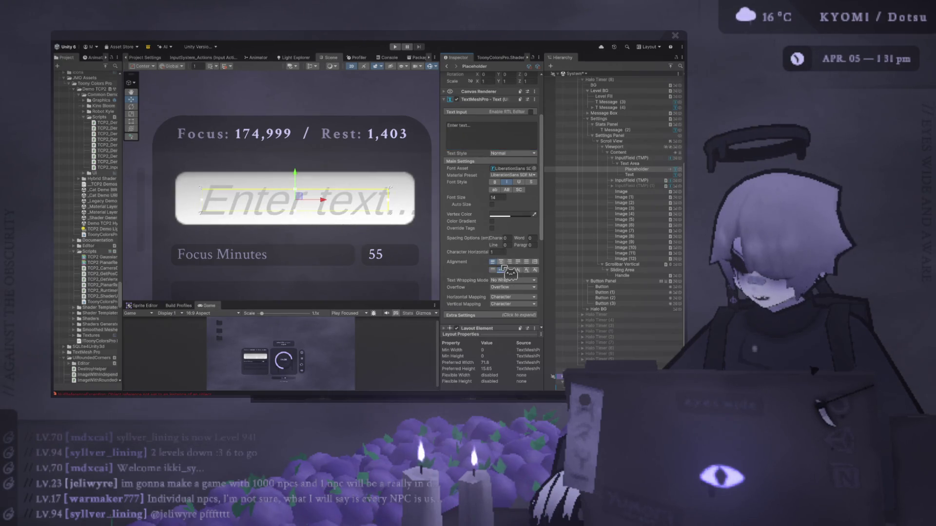
left_click(500, 262)
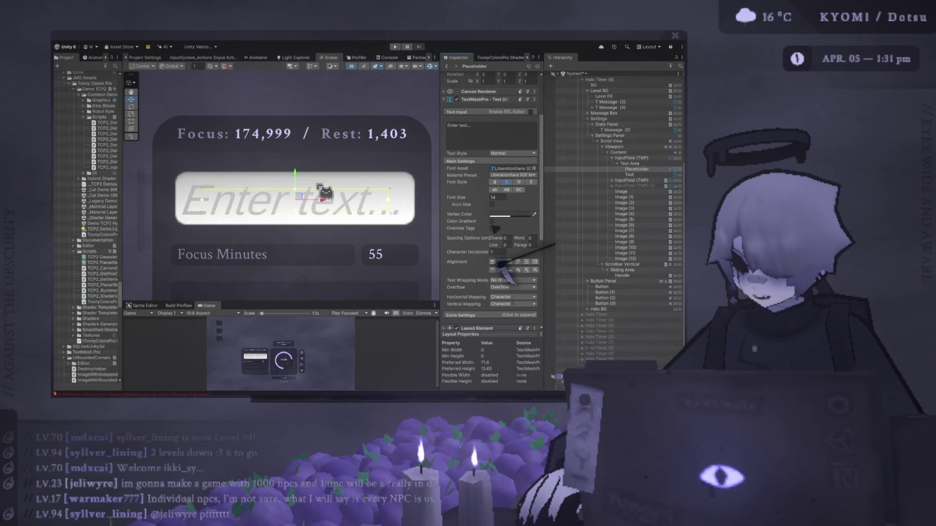
left_click(503, 197)
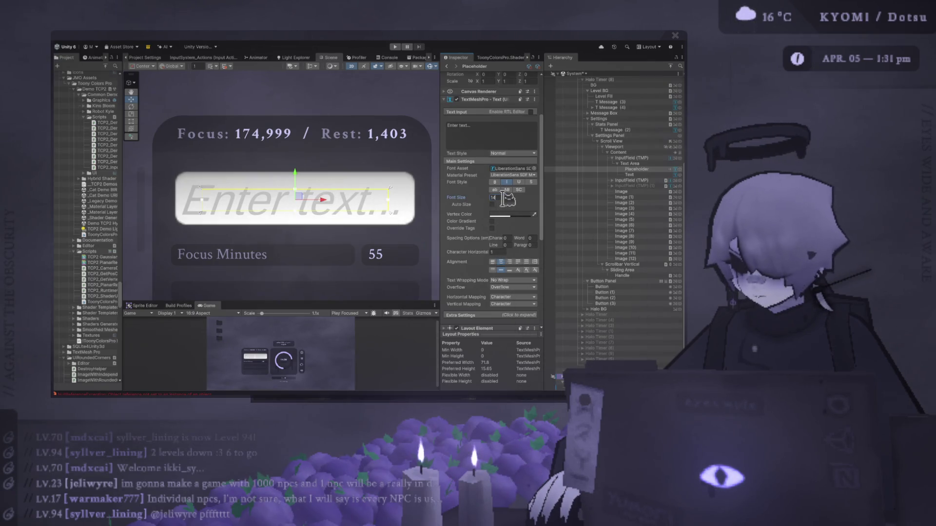
type("9")
scroll(404, 73, "down", 2)
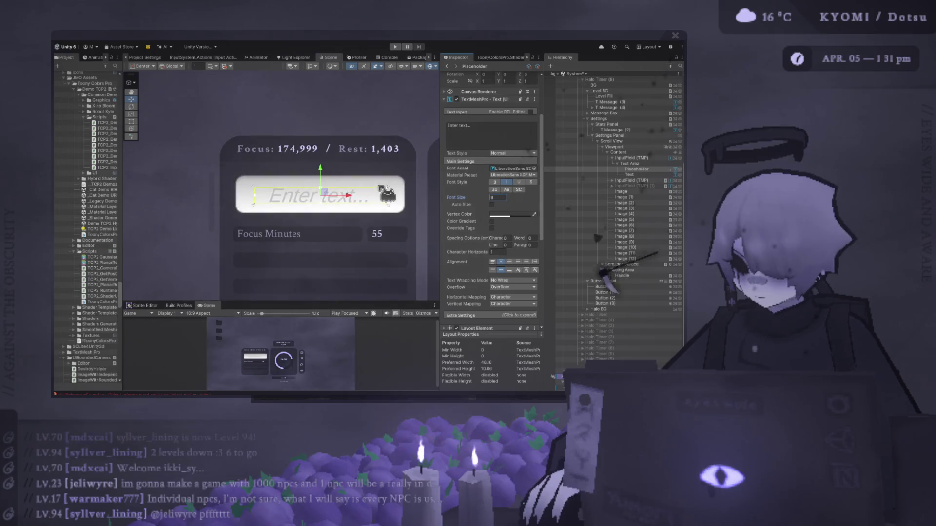
Step: Run the game and resize the Game view to check the restyled field
left_click(395, 47)
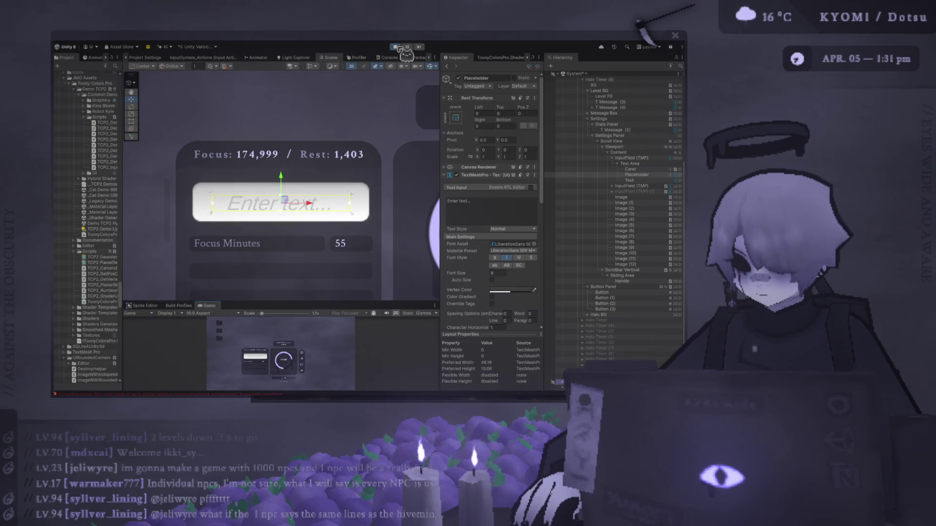
scroll(234, 202, "up", 3)
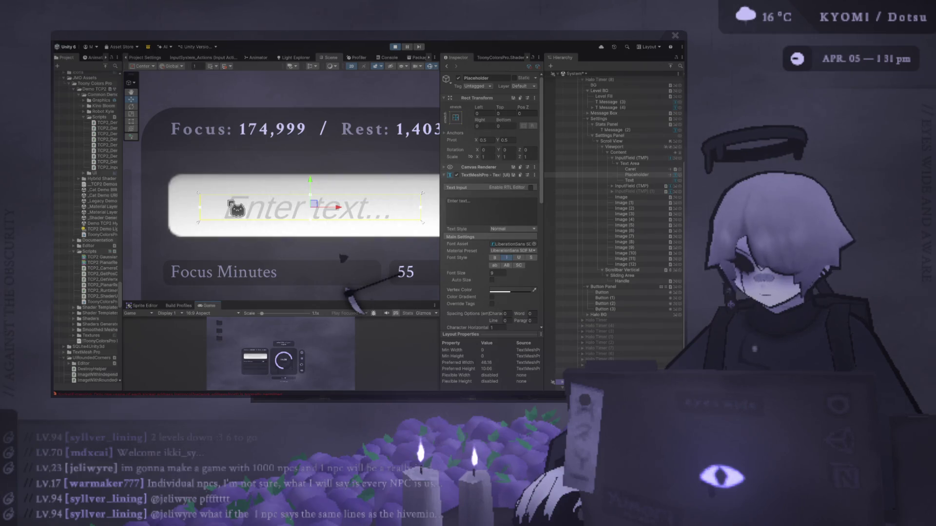
scroll(237, 210, "down", 3)
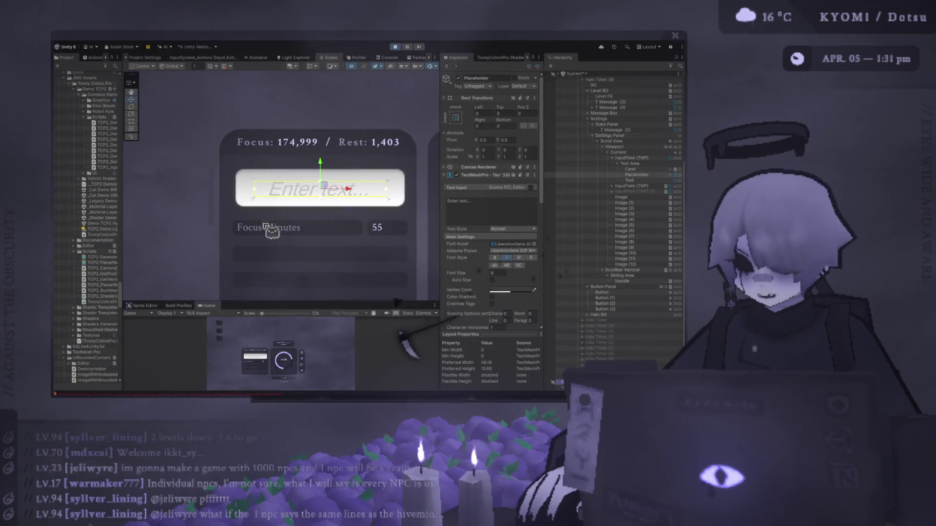
left_click_drag(334, 302, 331, 213)
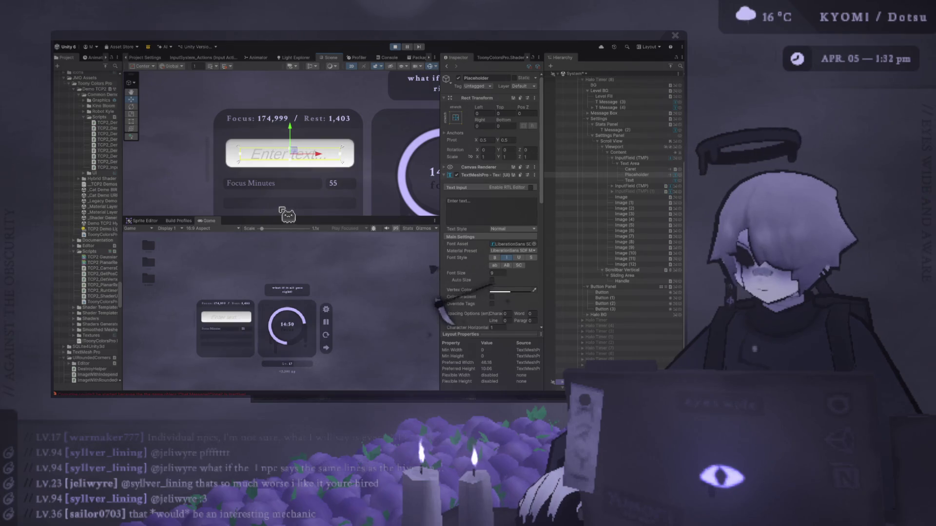
left_click_drag(287, 217, 348, 391)
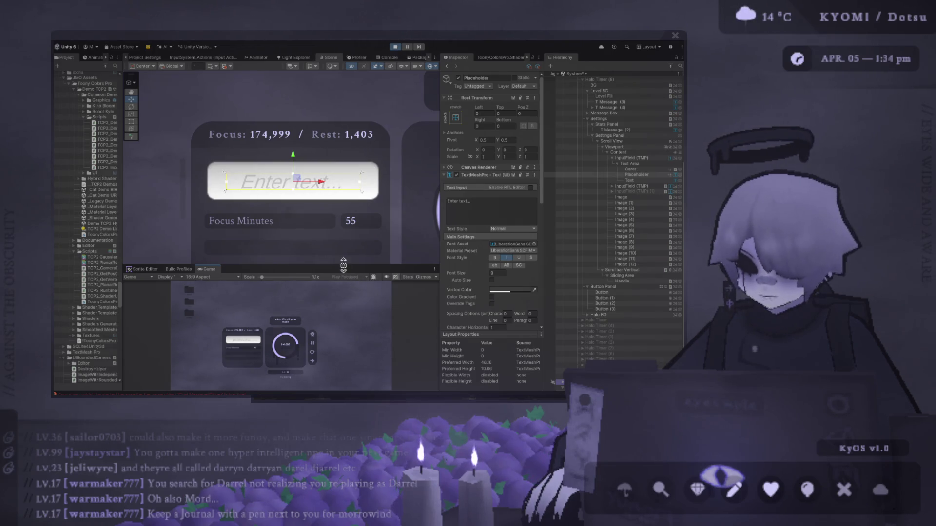
Step: Enlarge the Game view and inspect the Placeholder, Caret and Text objects
left_click_drag(344, 266, 344, 226)
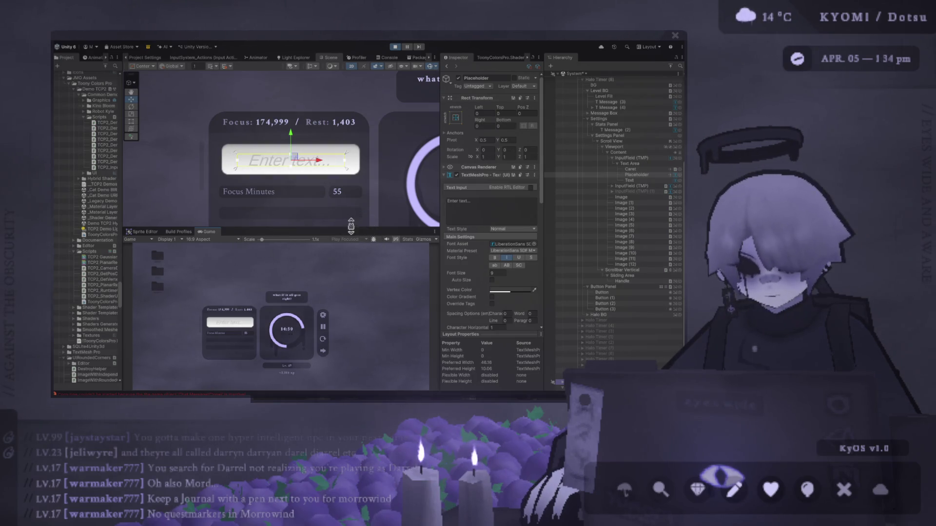
left_click(636, 175)
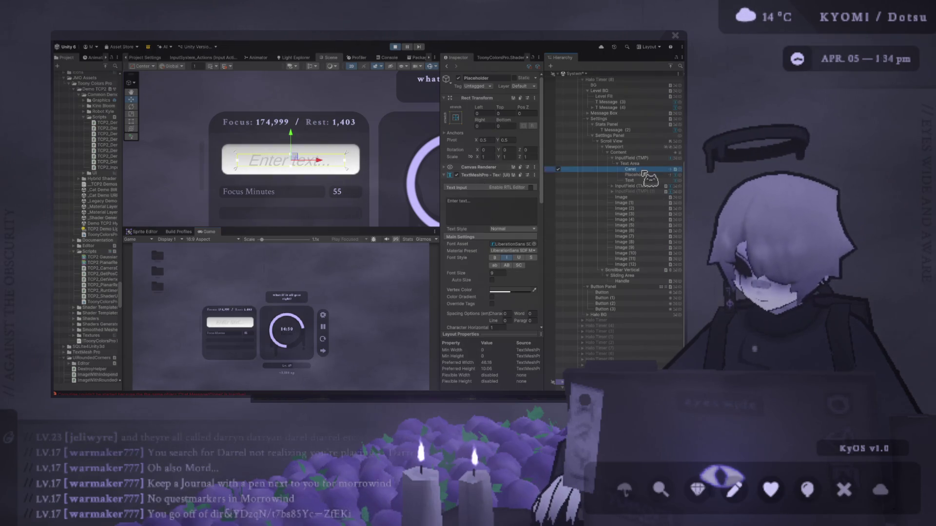
scroll(316, 170, "up", 1)
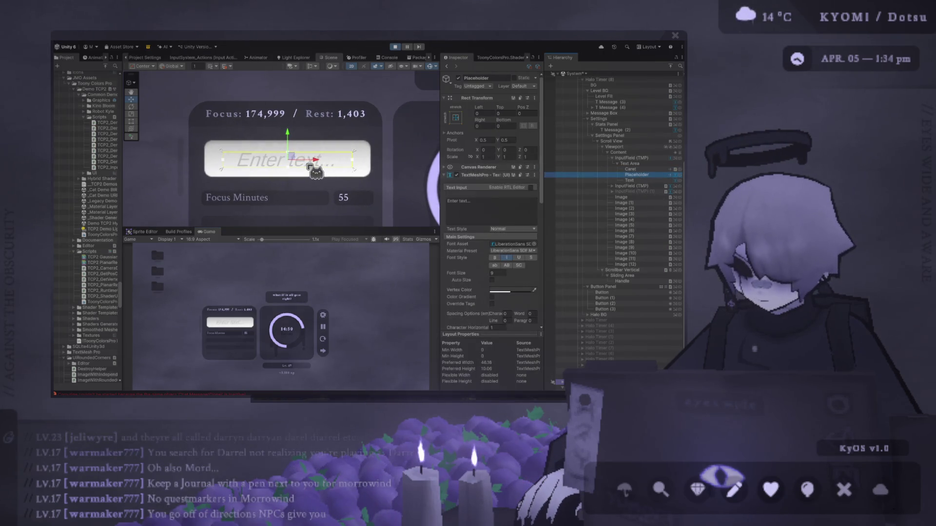
left_click(641, 170)
left_click(634, 180)
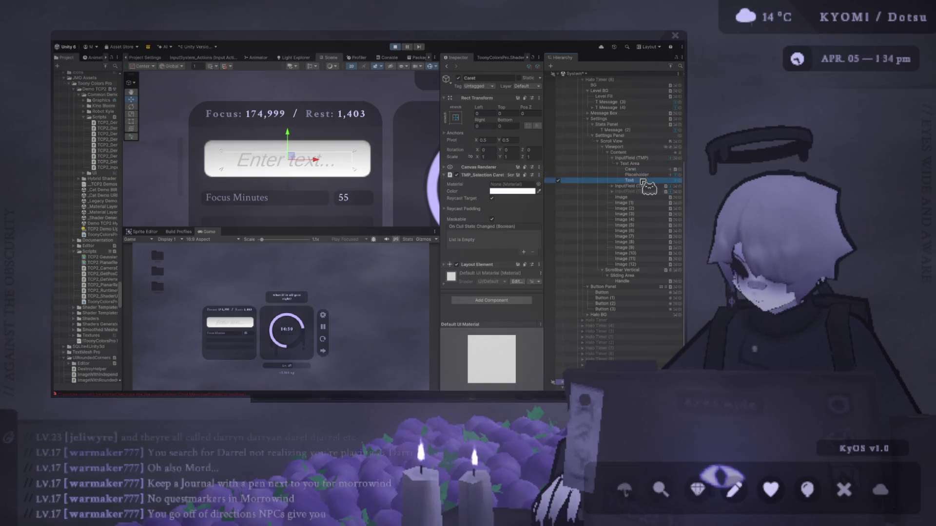
Step: Switch to the Rect tool and select the Caret, then its parent Text Area
scroll(283, 146, "up", 1)
left_click(131, 121)
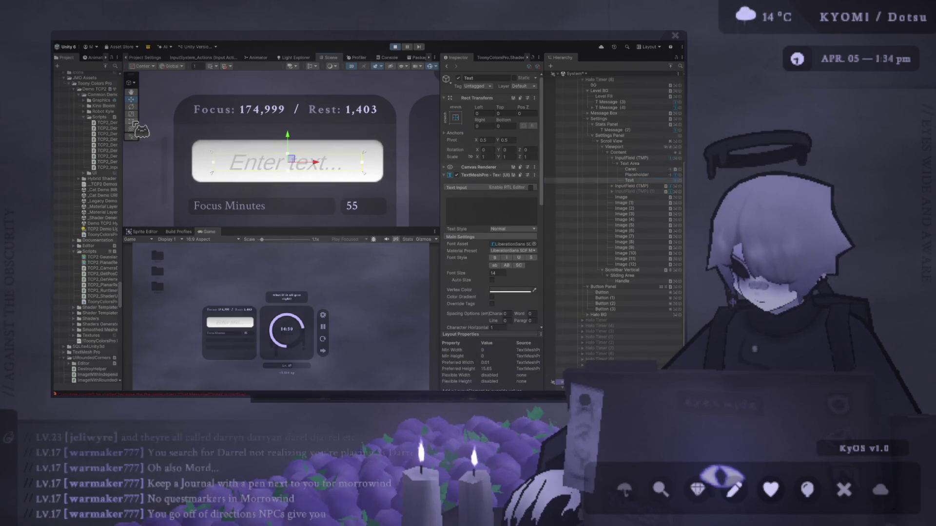
left_click(630, 169)
key("Up")
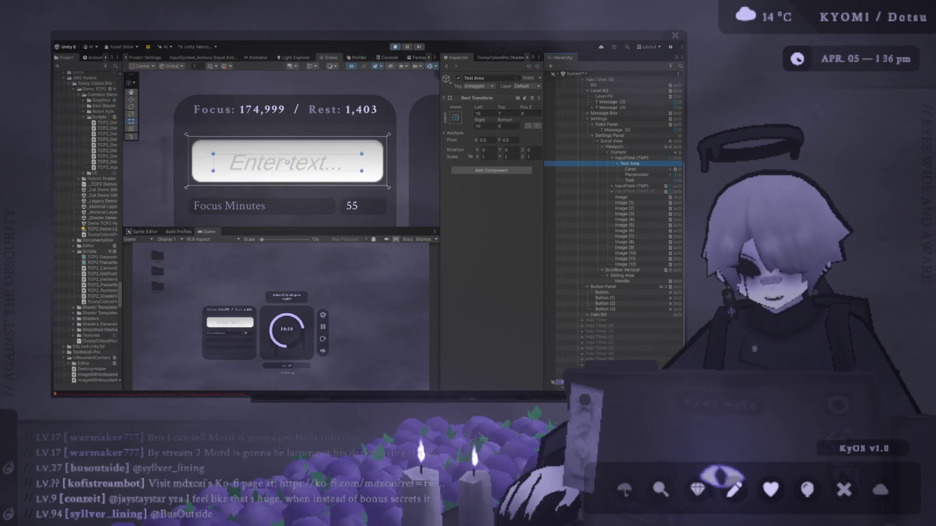
Step: Drag the Scene/Game splitter up so the timer UI and input field appear larger
left_click_drag(374, 229, 374, 122)
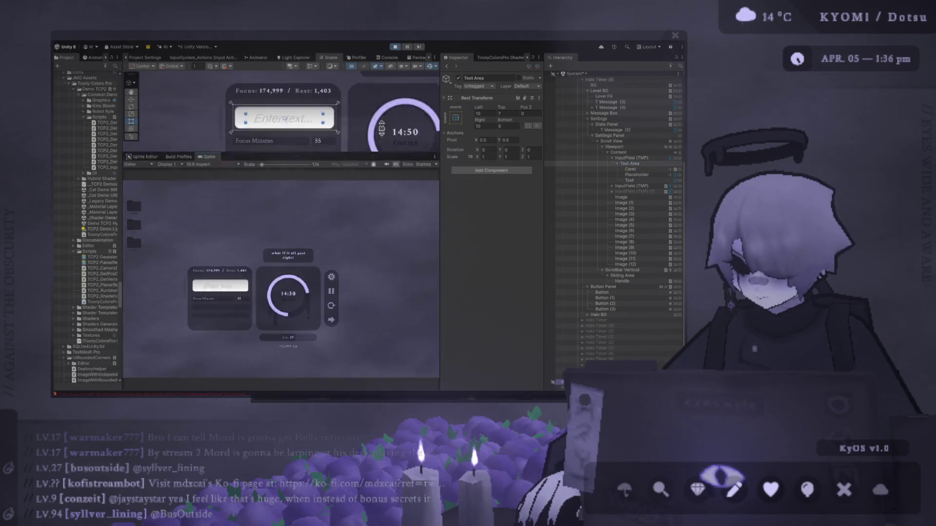
Step: Test typing 'hdasibd', stop the game, and clear the Text object's text content
type("hdasibd")
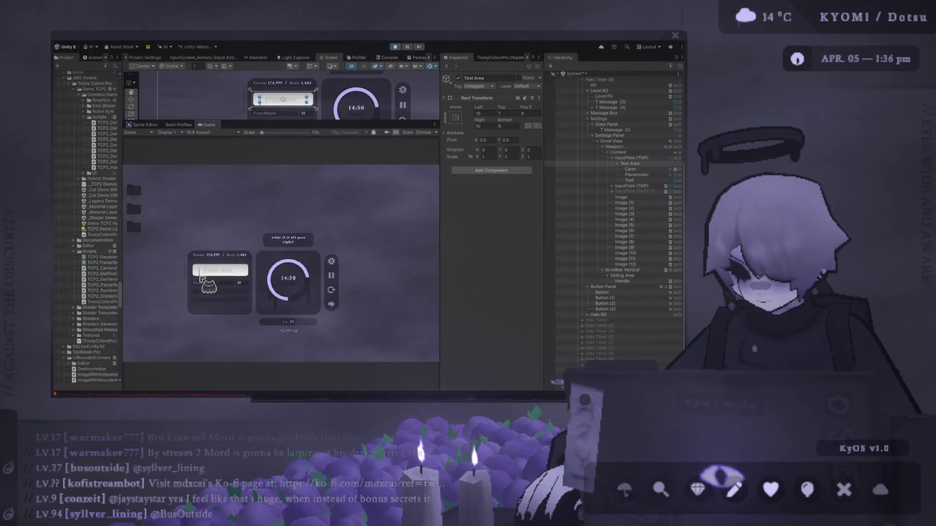
left_click_drag(298, 122, 302, 261)
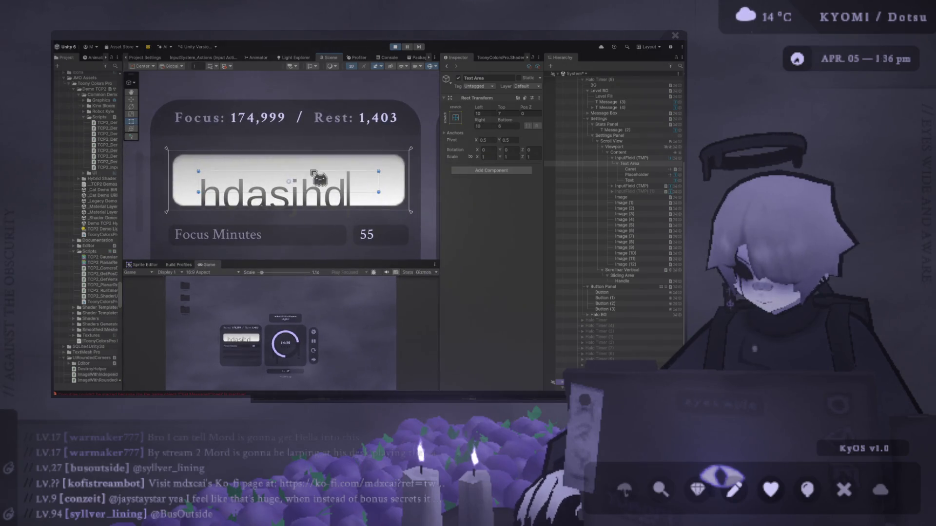
left_click(396, 47)
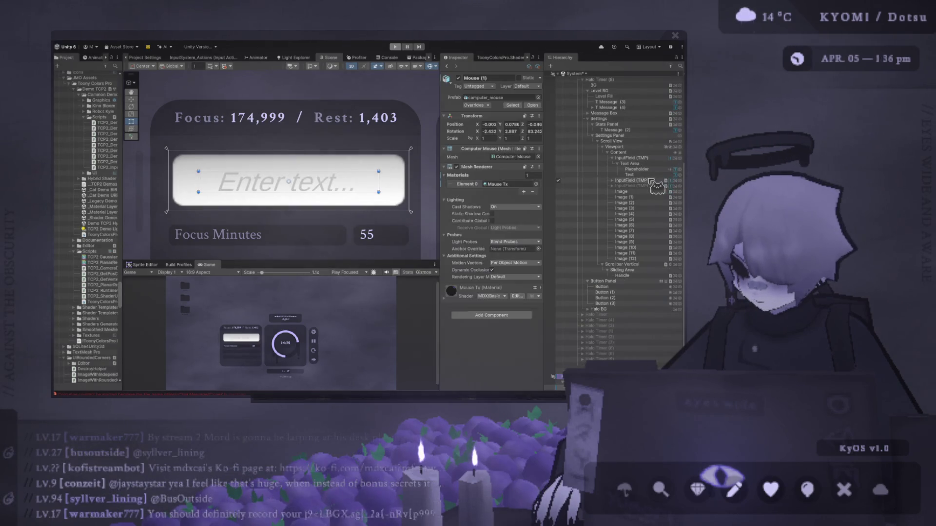
left_click(644, 175)
left_click(493, 210)
type("asdasd")
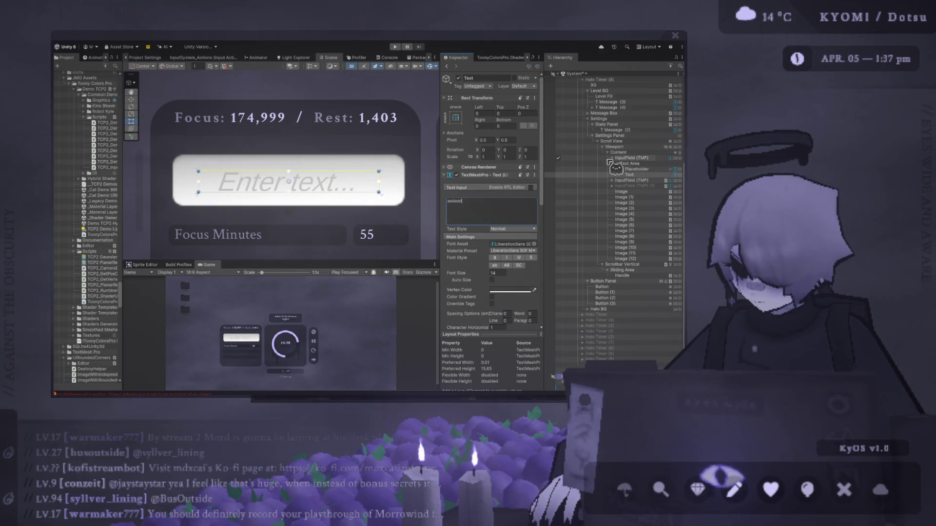
key("ctrl+a")
key("BackSpace")
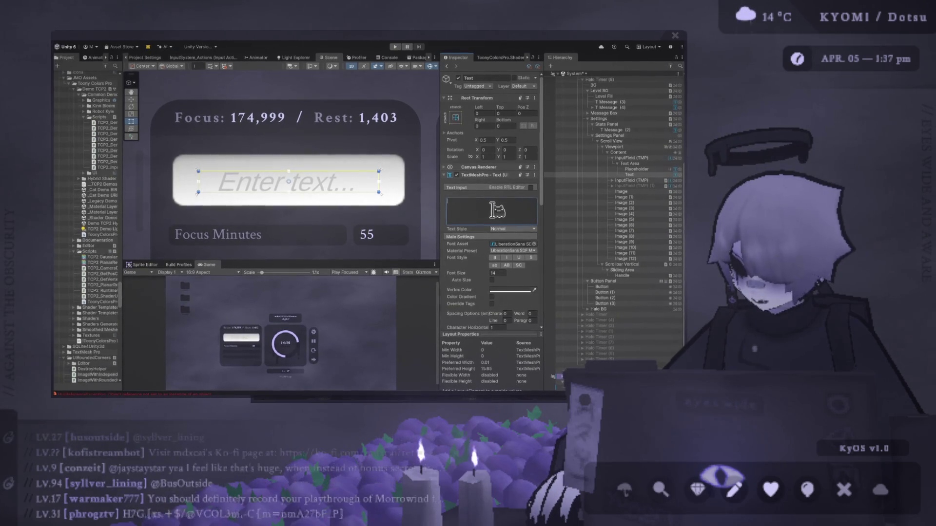
Step: Give the Text object font size 9 with centred alignment, then run the game
left_click(640, 176)
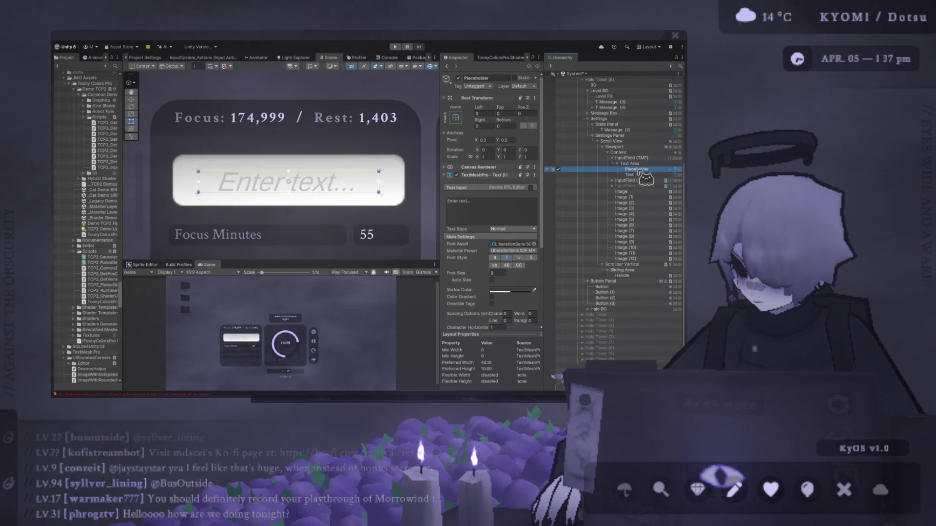
left_click(498, 272)
type("9")
scroll(504, 271, "down", 1)
left_click(501, 281)
left_click(396, 47)
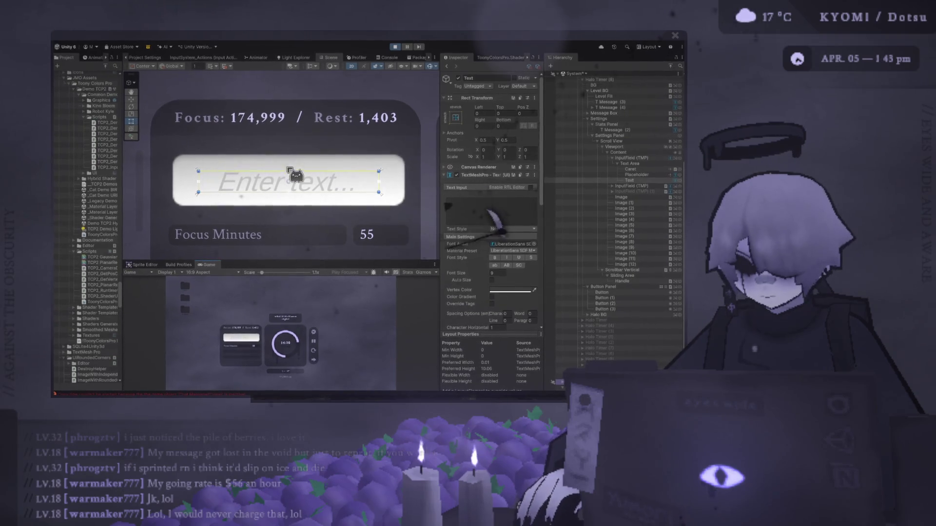
Step: Enlarge the Game view to show the timer UI at 14:50 with the new field
left_click_drag(282, 262, 284, 147)
Step: Type 'hello :)', then 'hi :)!!!', replace it with '>.<', and stop play mode
left_click(241, 282)
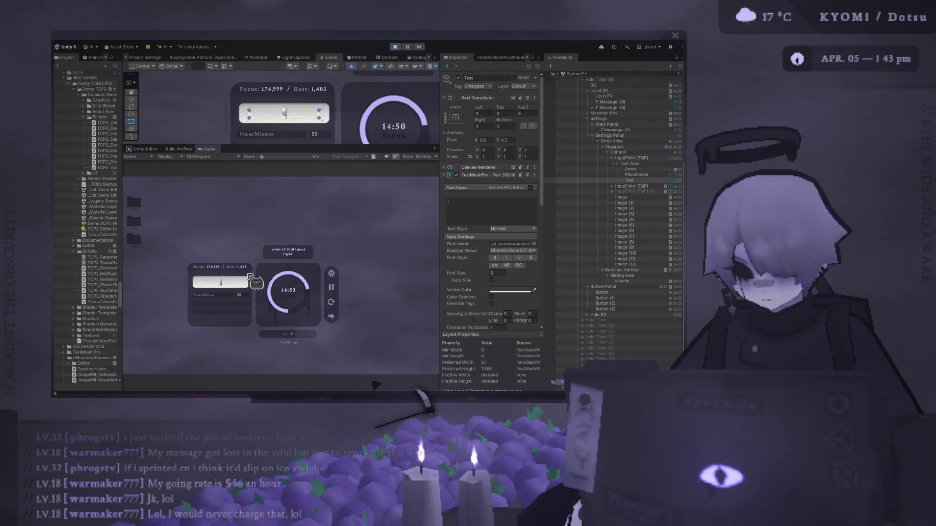
type("hello :)")
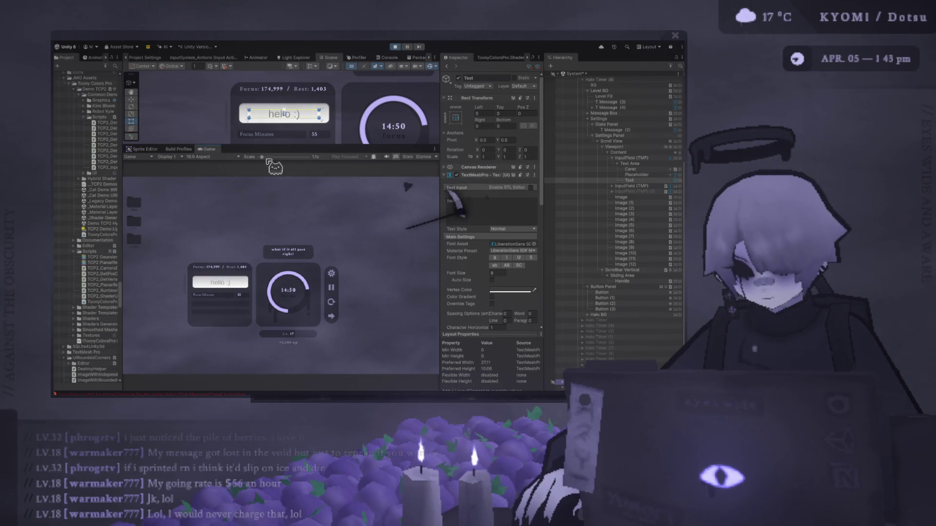
scroll(273, 164, "up", 3)
left_click(200, 290)
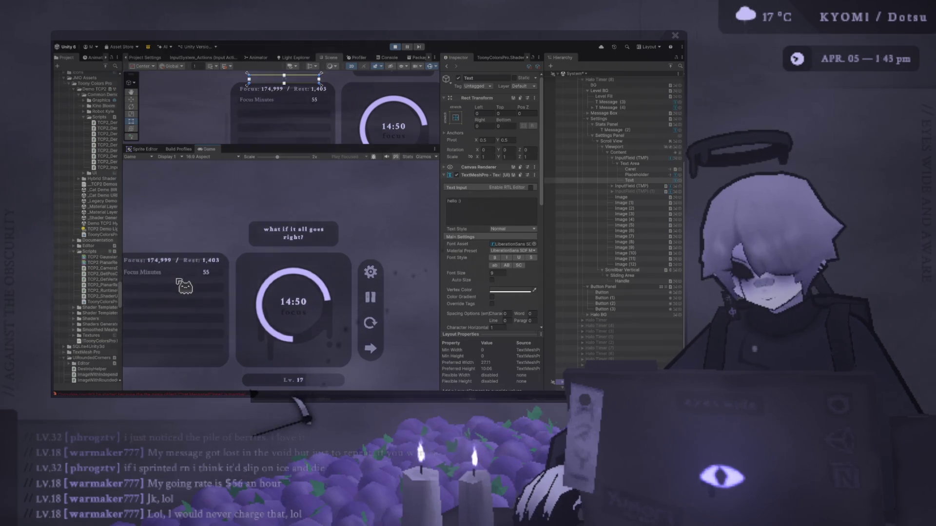
type("hi :)!!!")
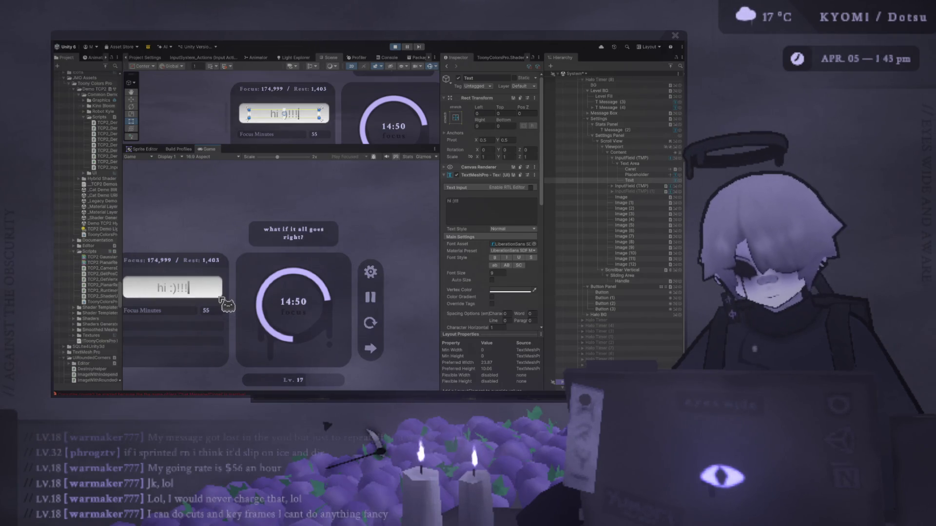
key("BackSpace")
key("BackSpace")
key("BackSpace")
type(">.<")
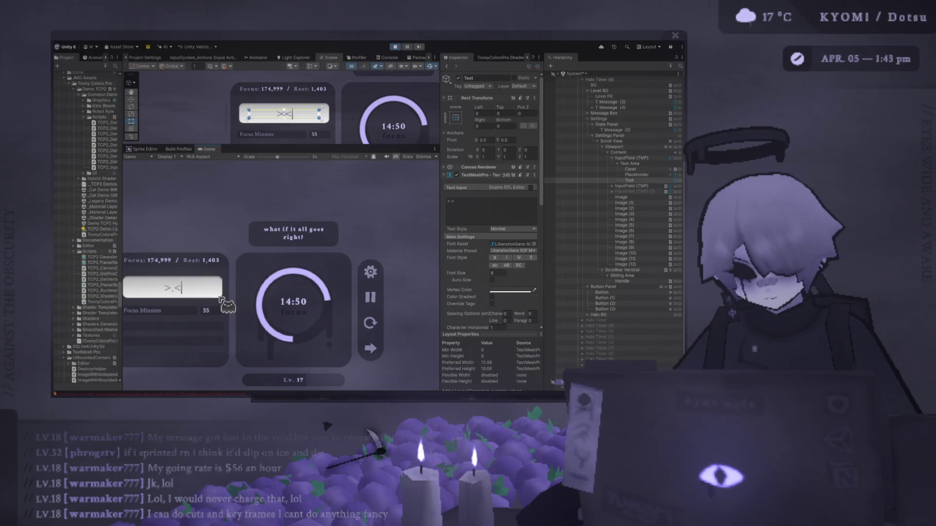
left_click(395, 47)
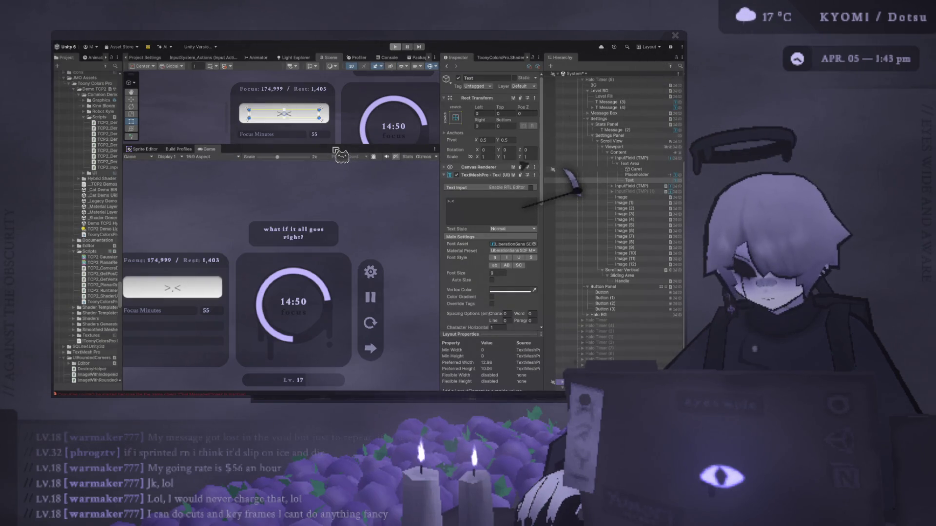
Step: Enlarge the Scene view and zoom in on the 'Enter text...' input field
left_click_drag(336, 145, 326, 238)
scroll(342, 224, "up", 5)
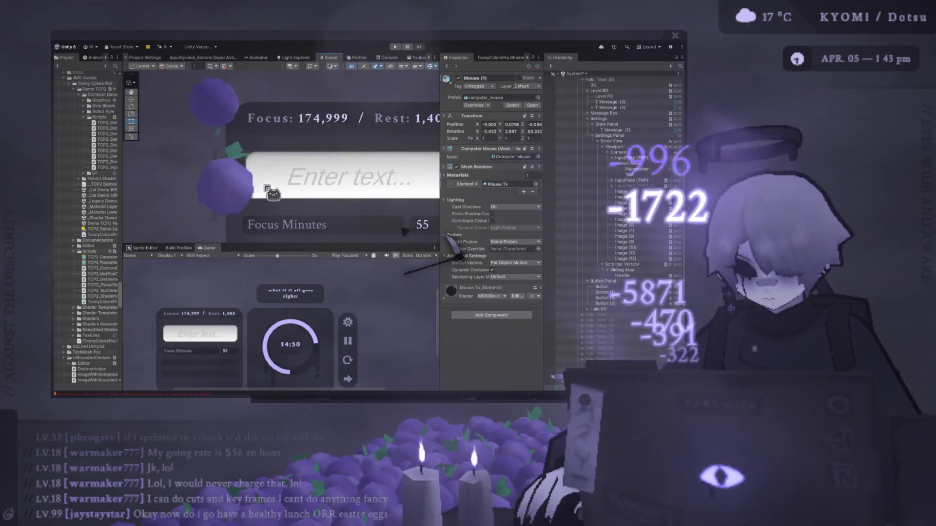
scroll(379, 156, "up", 1)
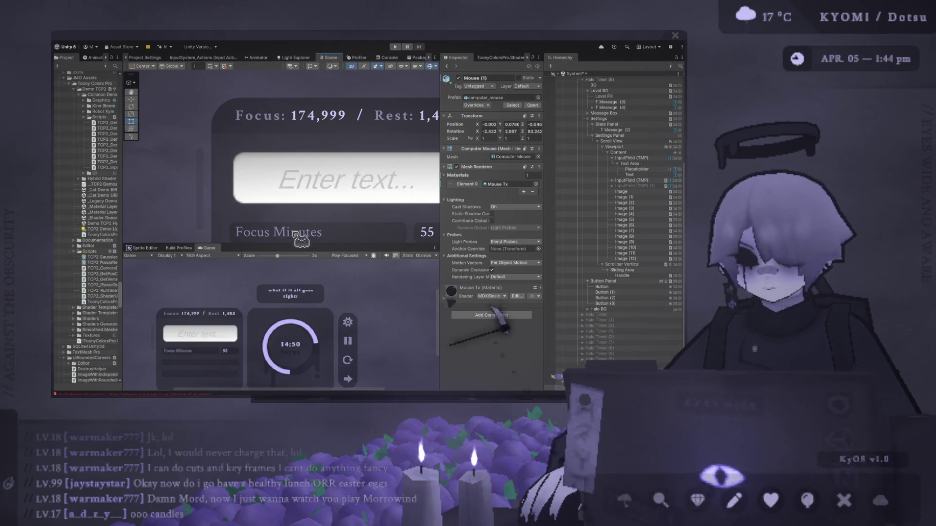
Step: Enlarge the Scene view and centre a close-up of the Enter text... field
left_click_drag(314, 243, 313, 233)
scroll(320, 111, "down", 3)
mouse_move(319, 111)
left_mouse_down()
mouse_move(323, 86)
mouse_move(321, 138)
mouse_move(273, 147)
left_mouse_up()
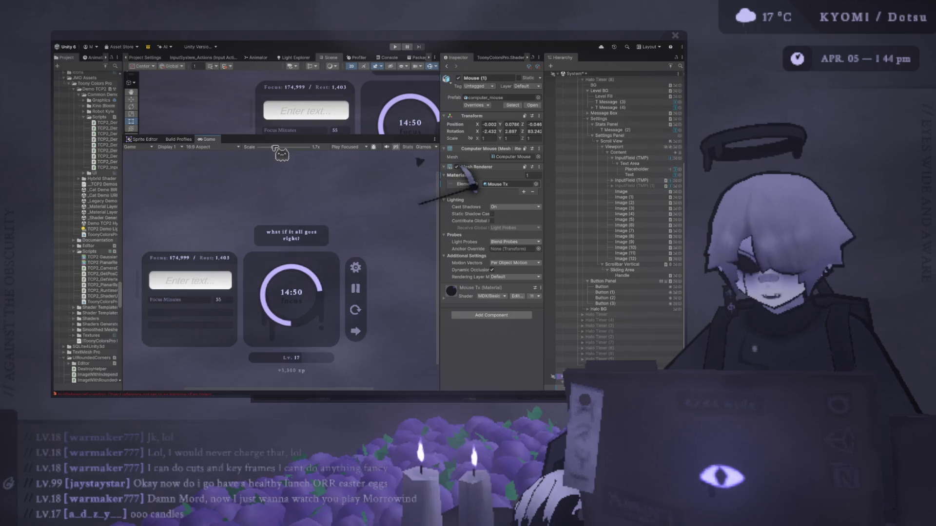
scroll(293, 185, "up", 3)
left_click_drag(307, 138, 292, 271)
left_click_drag(253, 179, 205, 141)
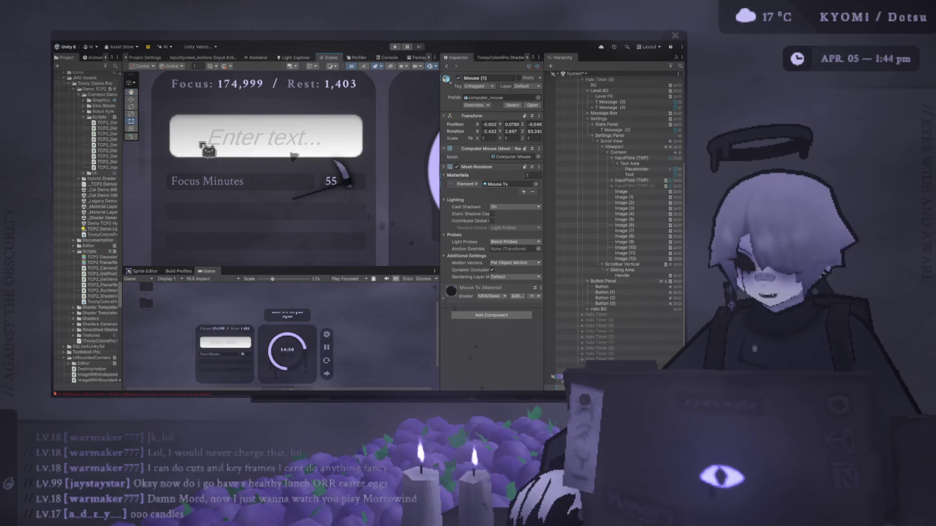
scroll(204, 145, "up", 2)
Step: Inspect the input field's Placeholder, Text Area and Text objects
left_click(643, 169)
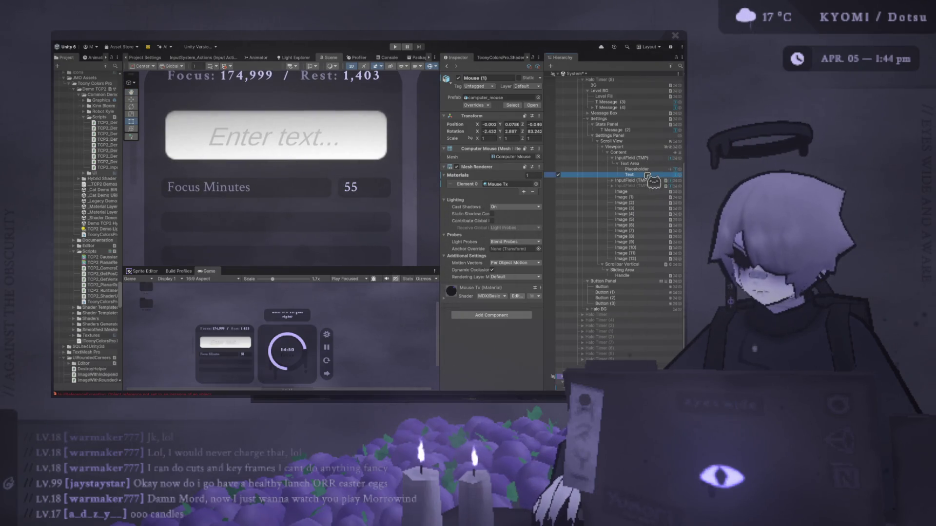
left_click(630, 163)
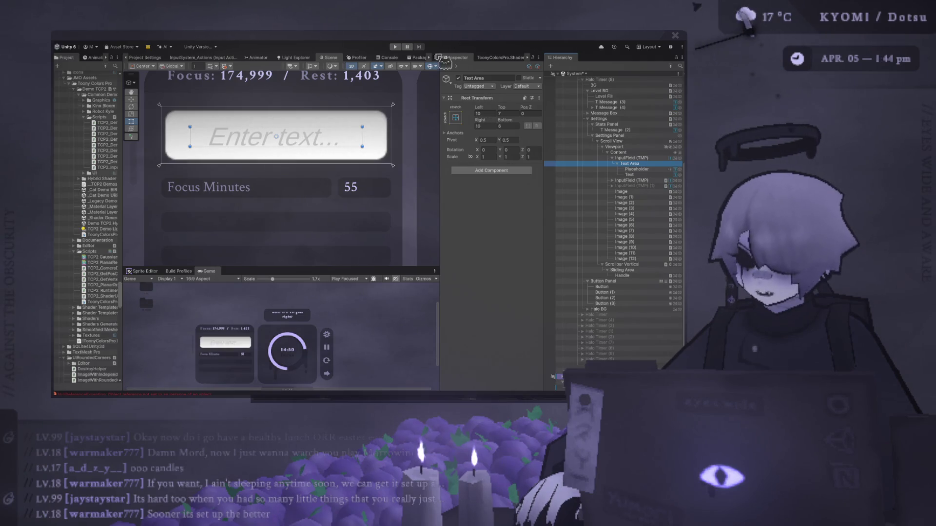
left_click_drag(441, 106, 496, 105)
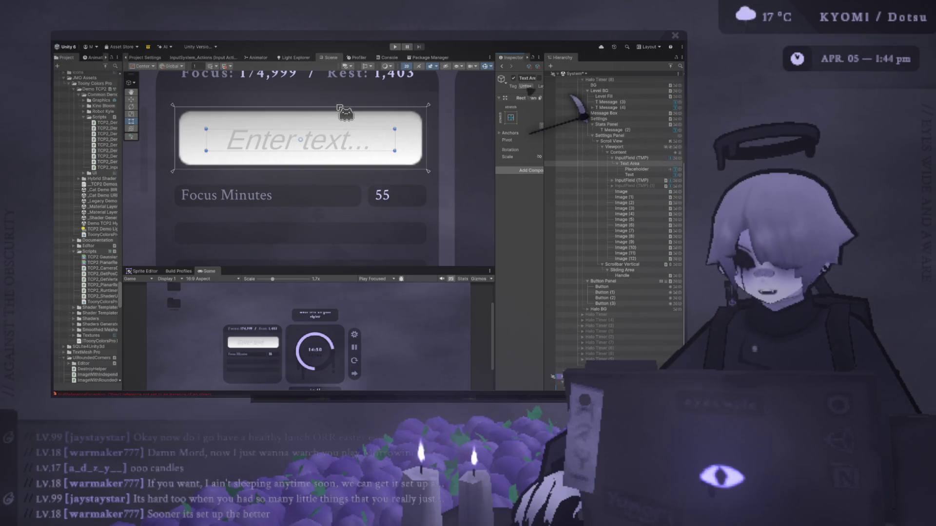
mouse_move(340, 108)
left_mouse_down()
mouse_move(359, 217)
mouse_move(355, 153)
left_mouse_up()
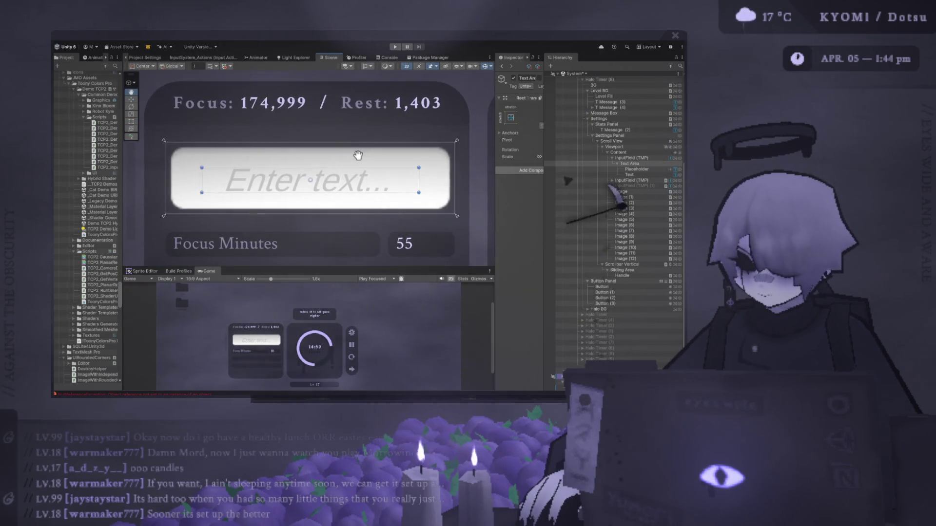
left_click(647, 169)
left_click(645, 175)
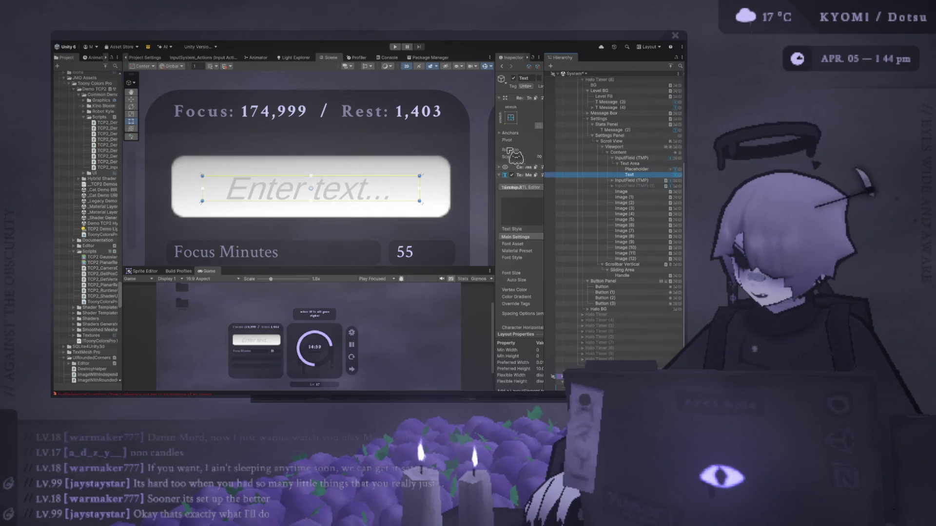
Step: Widen the Inspector and compare the Placeholder, Text and InputField (TMP) settings
left_click_drag(494, 147, 438, 135)
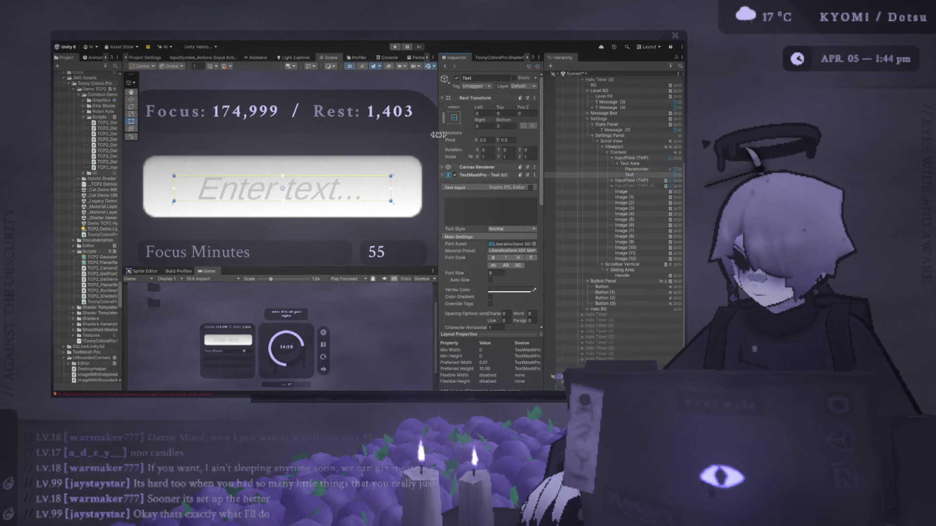
left_click_drag(542, 153, 557, 153)
left_click(652, 169)
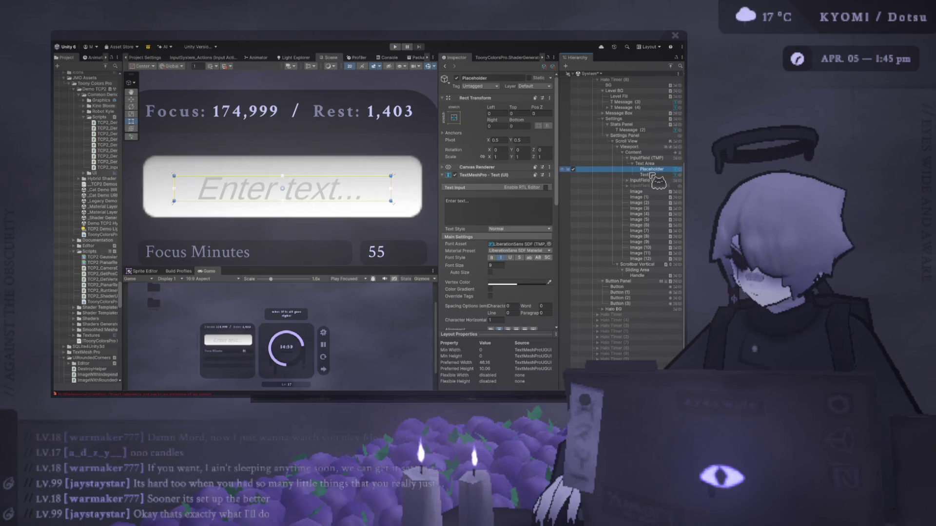
left_click(643, 175)
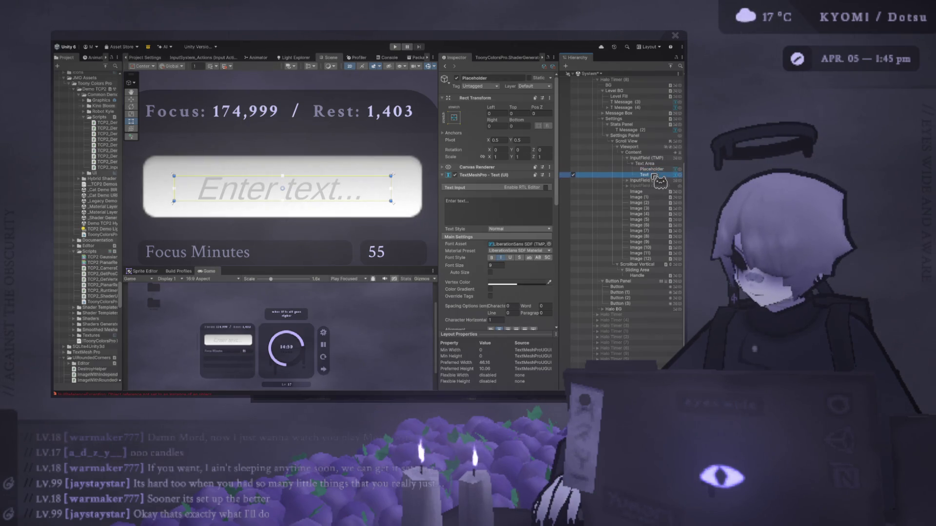
left_click(652, 158)
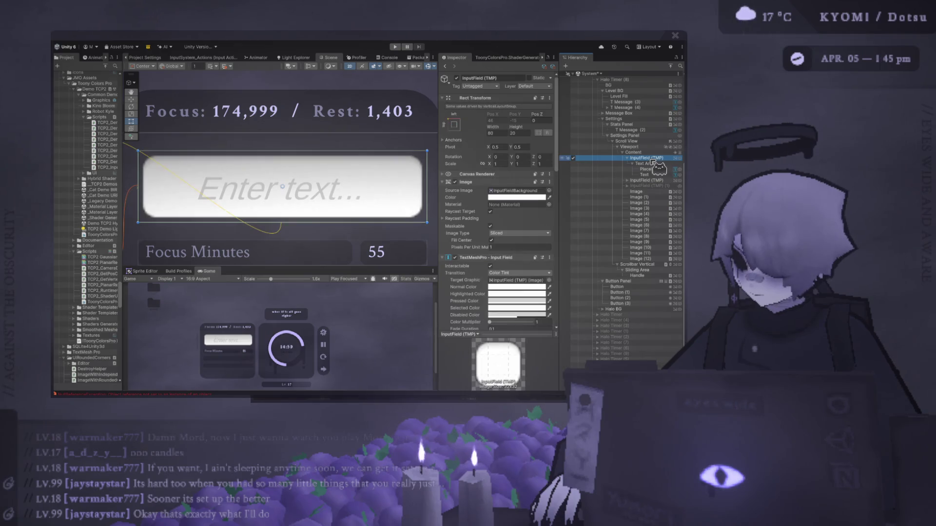
Step: Change the input field's Selection Color from light blue to pale lavender with the eyedropper
scroll(531, 234, "down", 5)
scroll(521, 247, "down", 5)
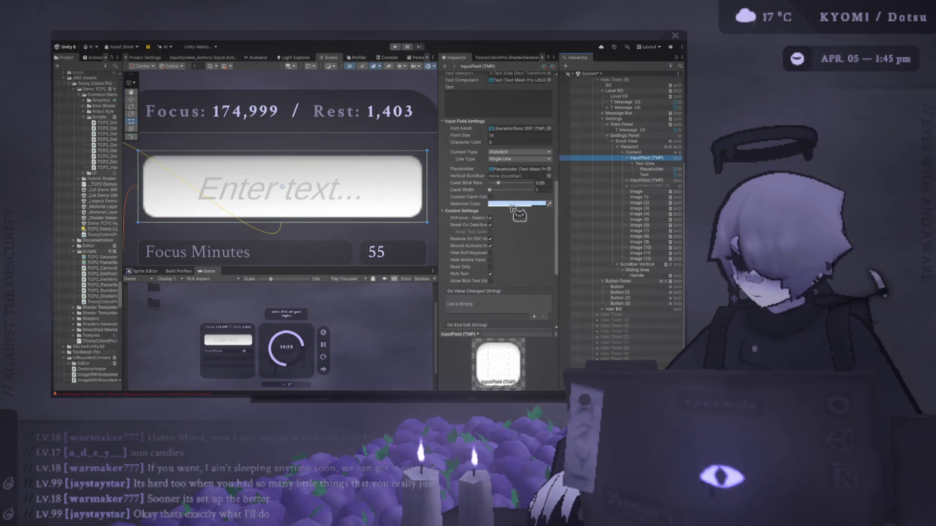
scroll(524, 185, "up", 8)
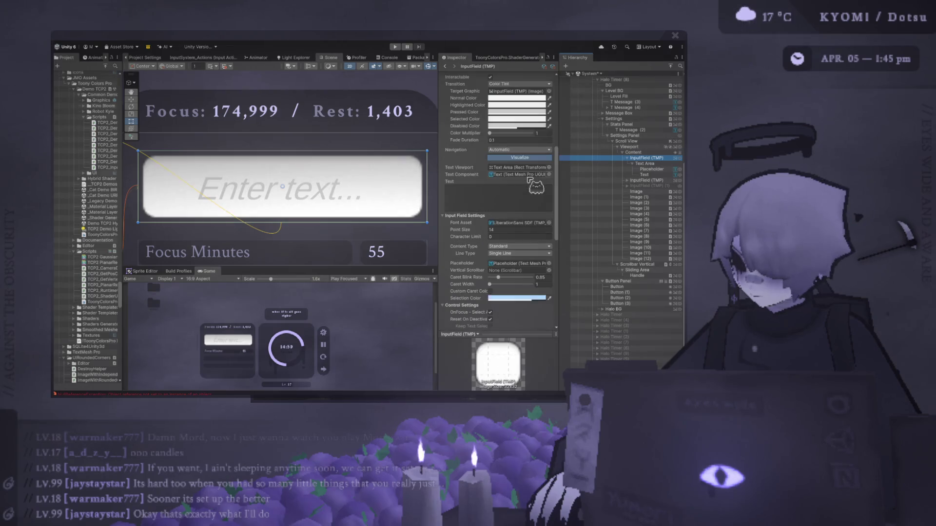
scroll(536, 185, "down", 2)
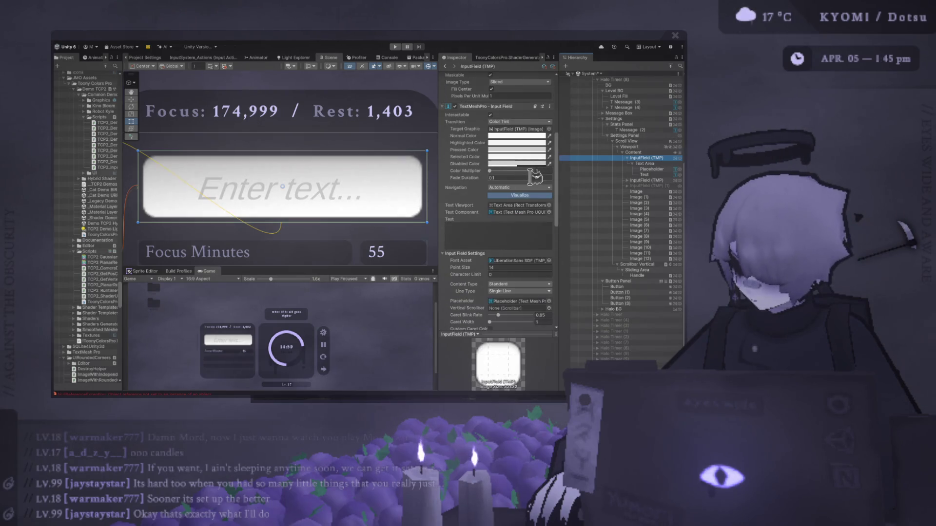
scroll(510, 210, "down", 1)
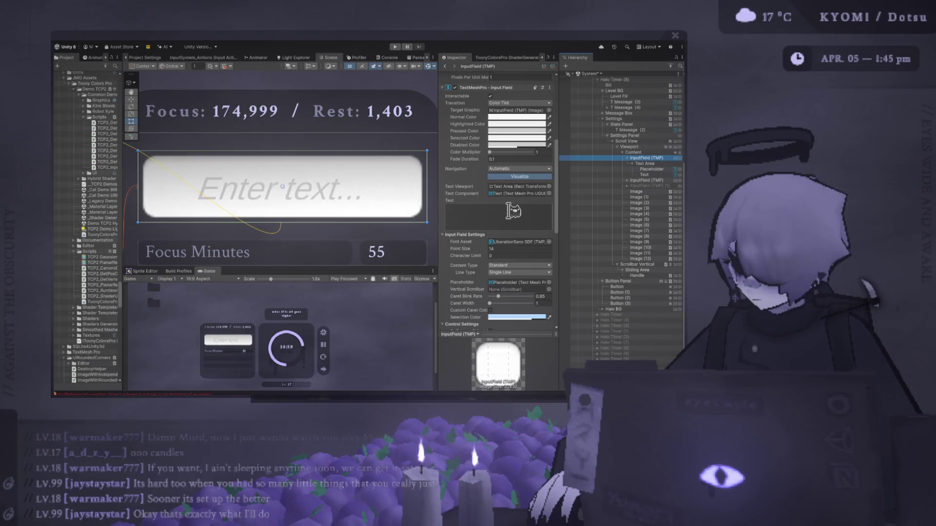
scroll(508, 211, "up", 4)
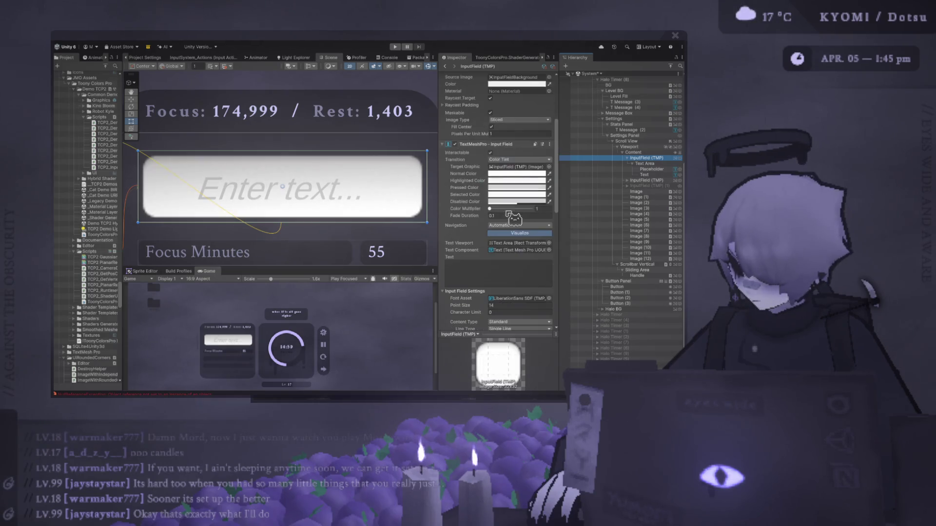
scroll(507, 213, "down", 4)
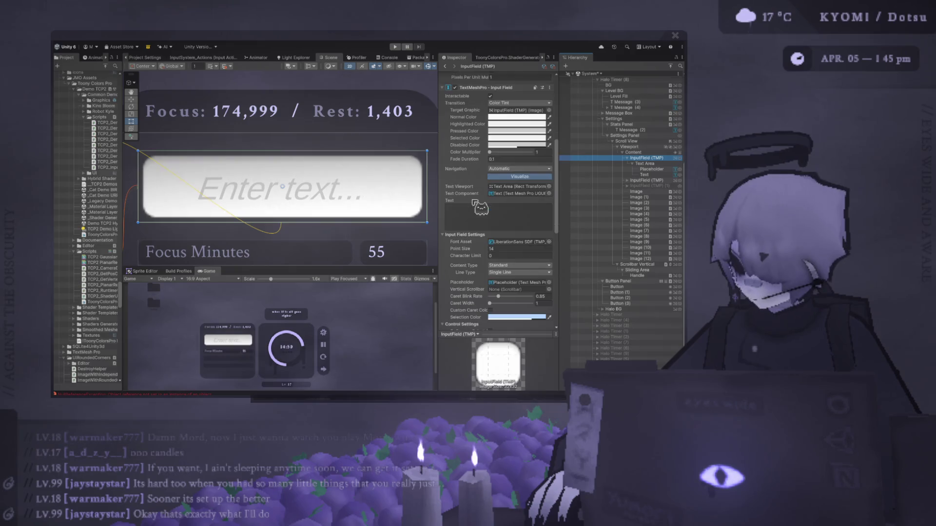
scroll(474, 200, "down", 1)
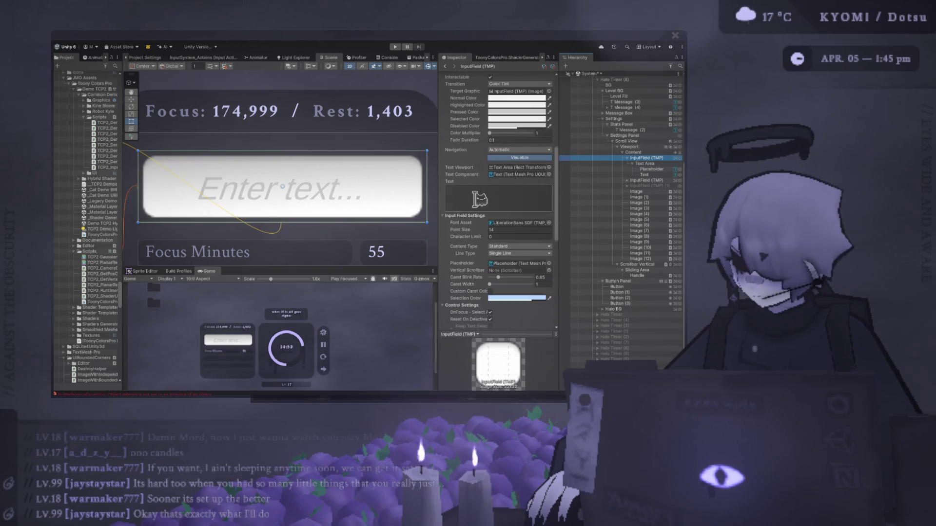
scroll(479, 199, "down", 2)
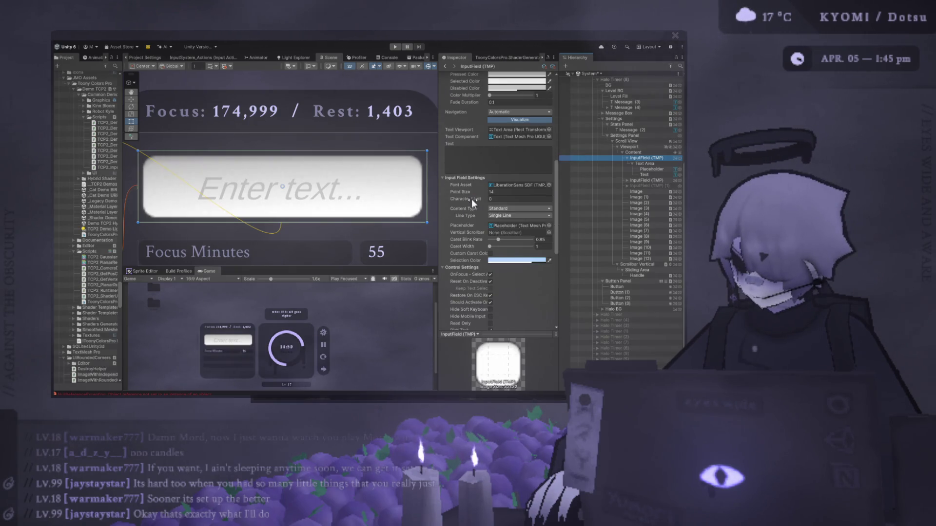
scroll(472, 199, "down", 3)
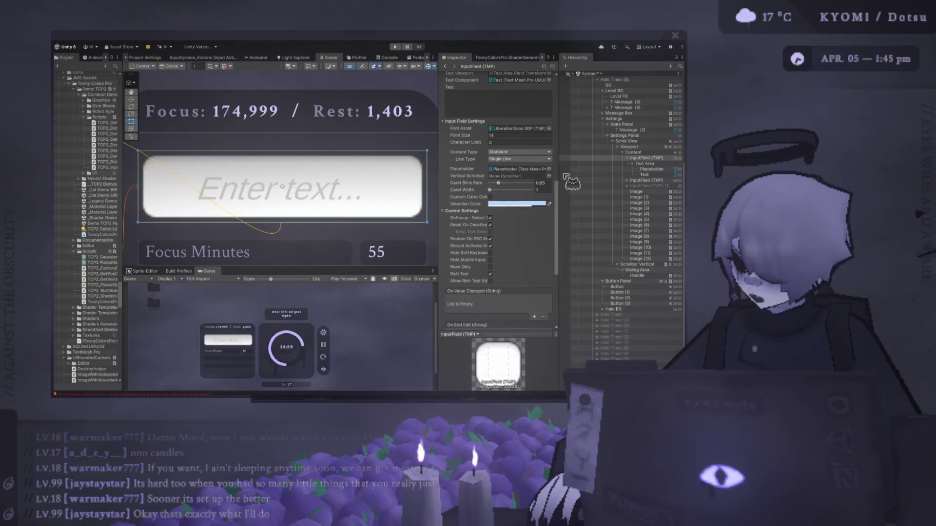
left_click(549, 204)
left_click(547, 188)
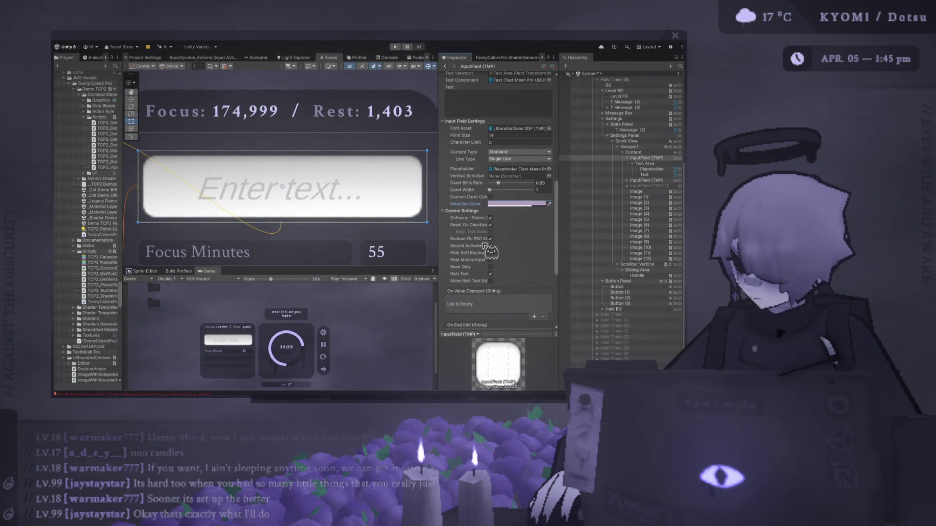
scroll(485, 246, "down", 2)
Step: Widen the Inspector and scroll back up to the input field's Rect Transform and Image settings
left_click_drag(438, 223, 361, 218)
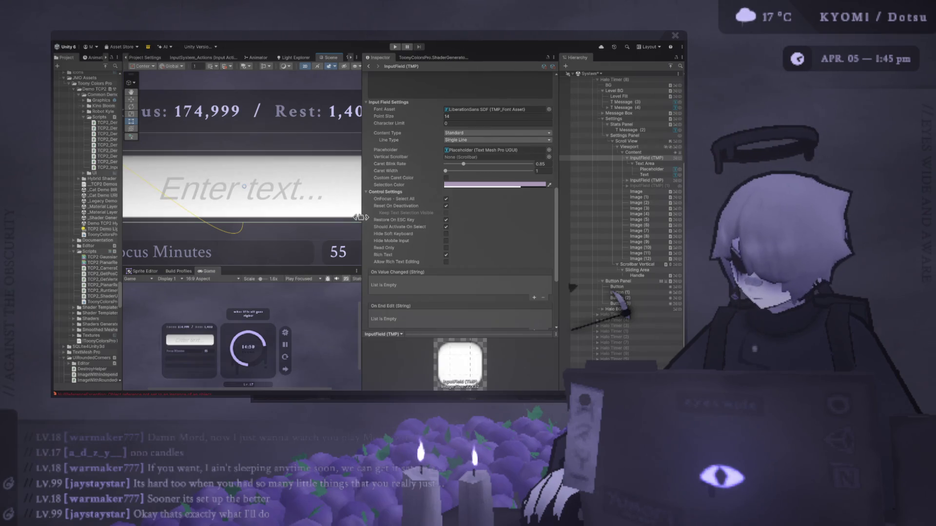
left_click_drag(361, 217, 385, 225)
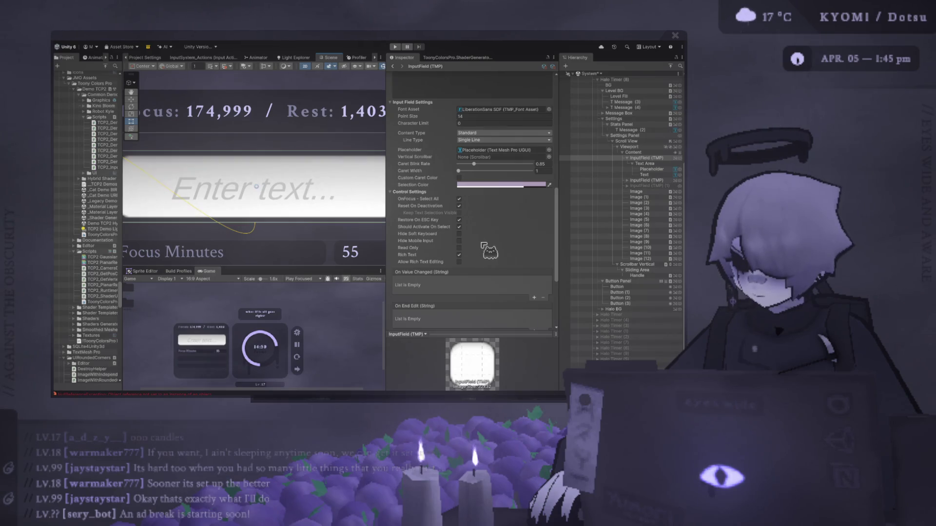
scroll(482, 245, "down", 5)
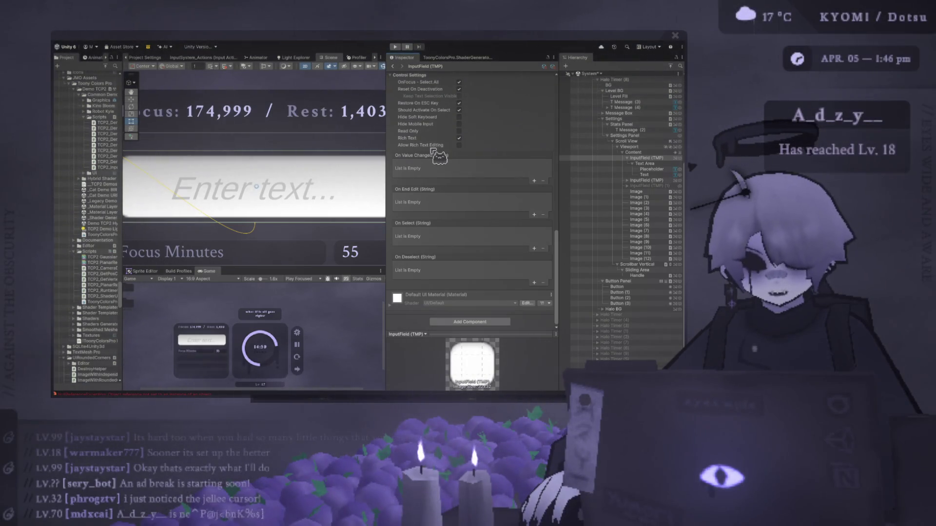
scroll(439, 161, "up", 3)
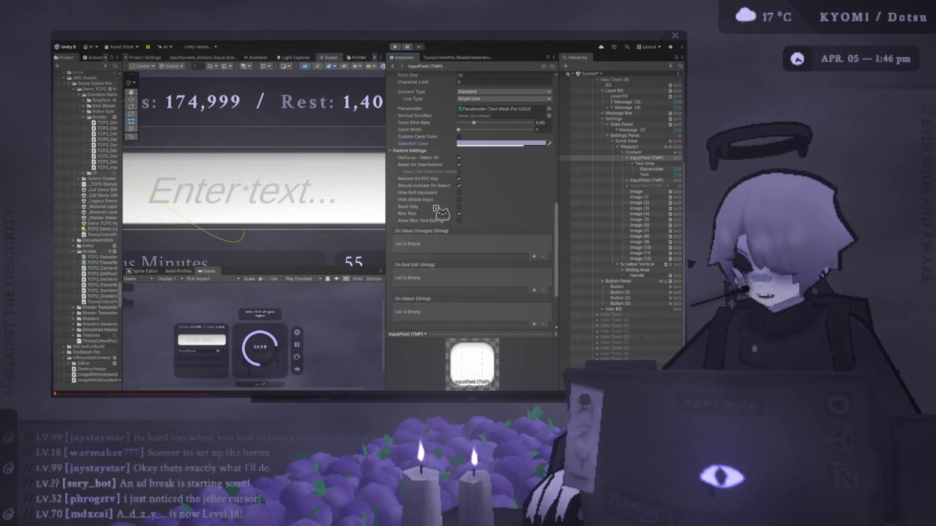
scroll(431, 207, "up", 2)
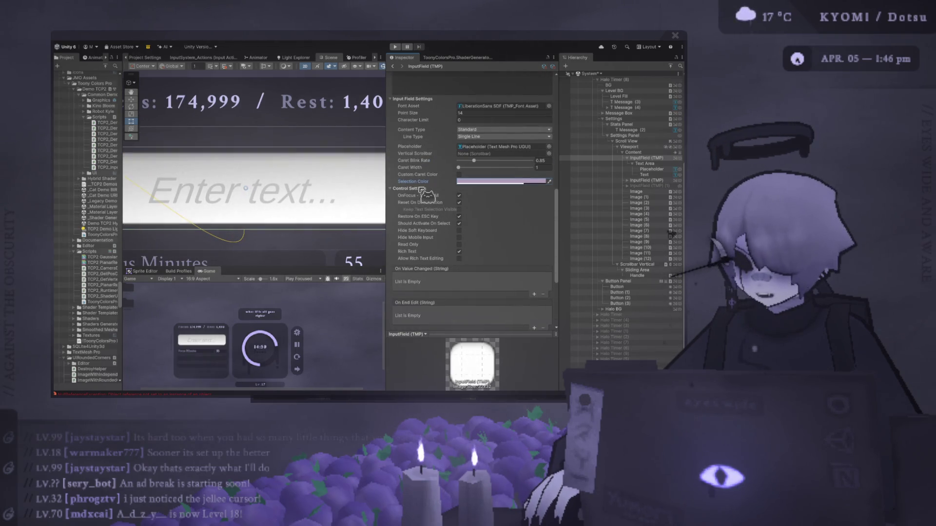
scroll(424, 192, "up", 2)
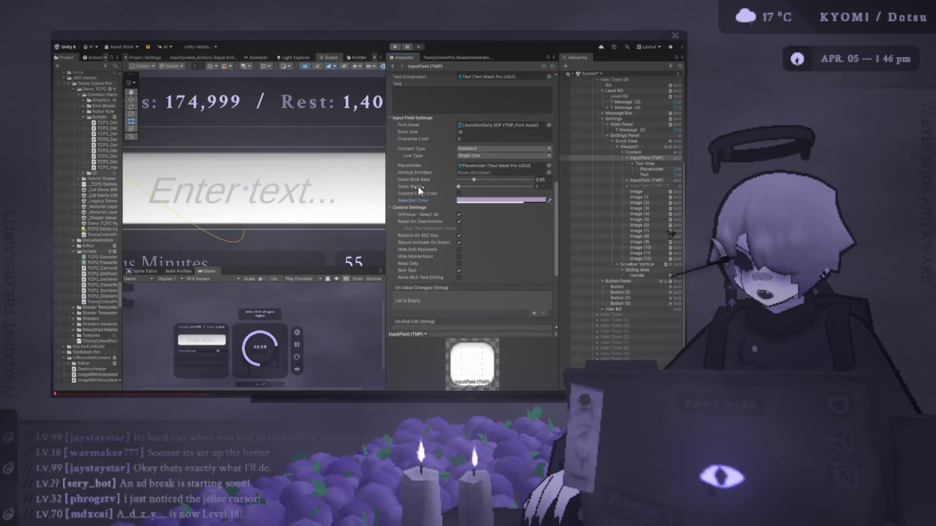
scroll(431, 171, "up", 2)
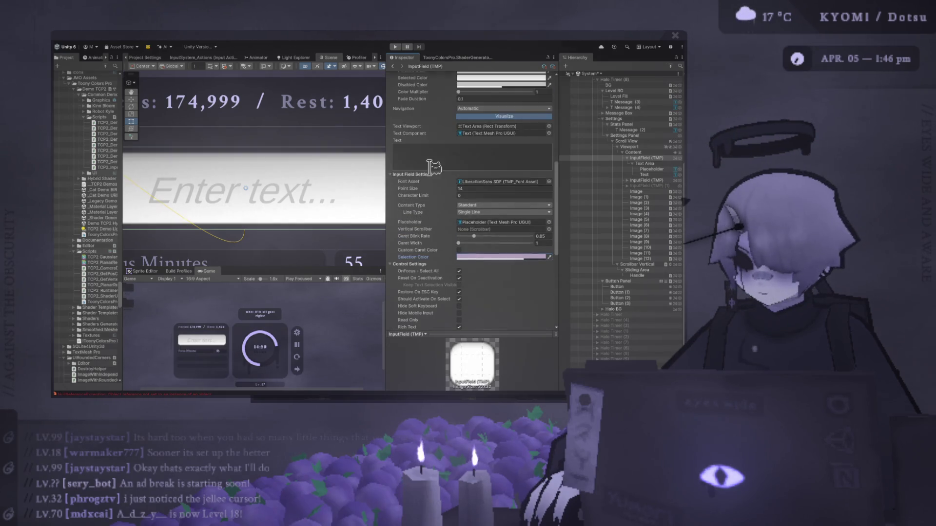
scroll(435, 183, "up", 2)
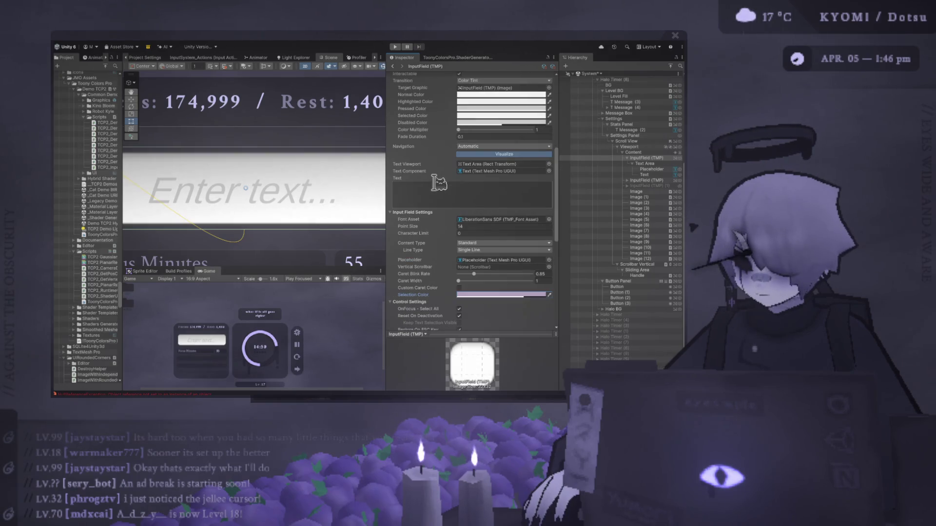
scroll(438, 183, "up", 1)
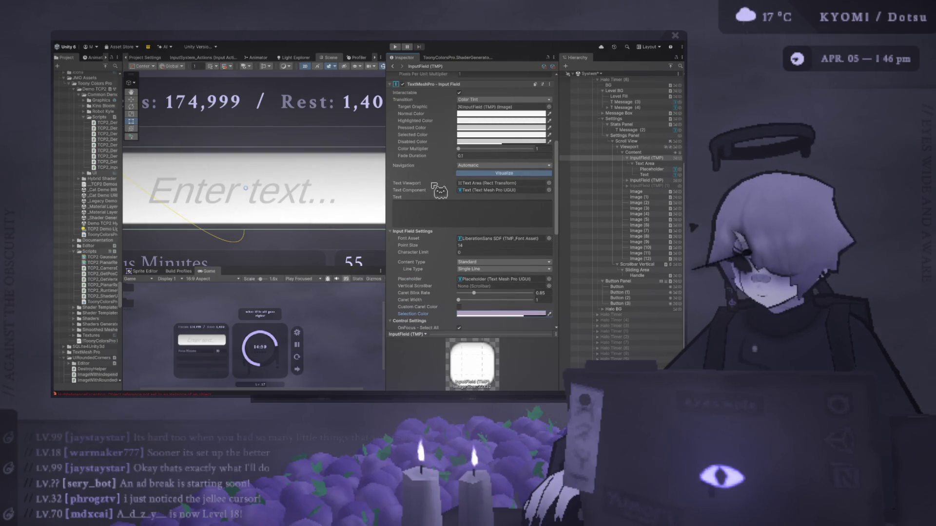
scroll(432, 184, "up", 4)
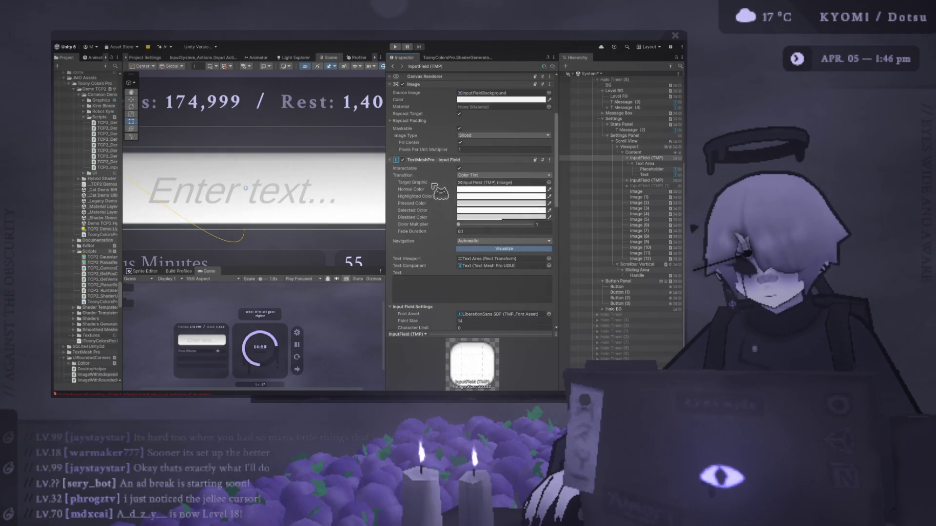
scroll(433, 186, "up", 2)
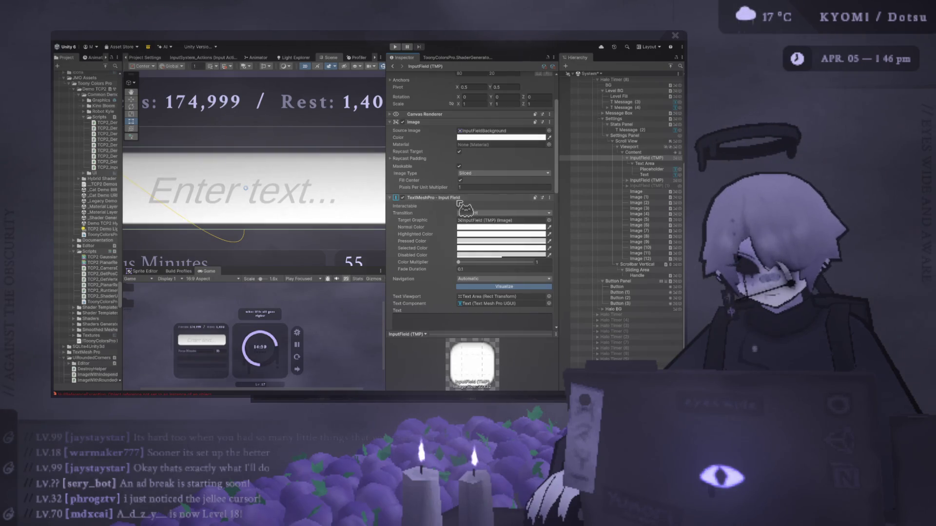
left_click(458, 199)
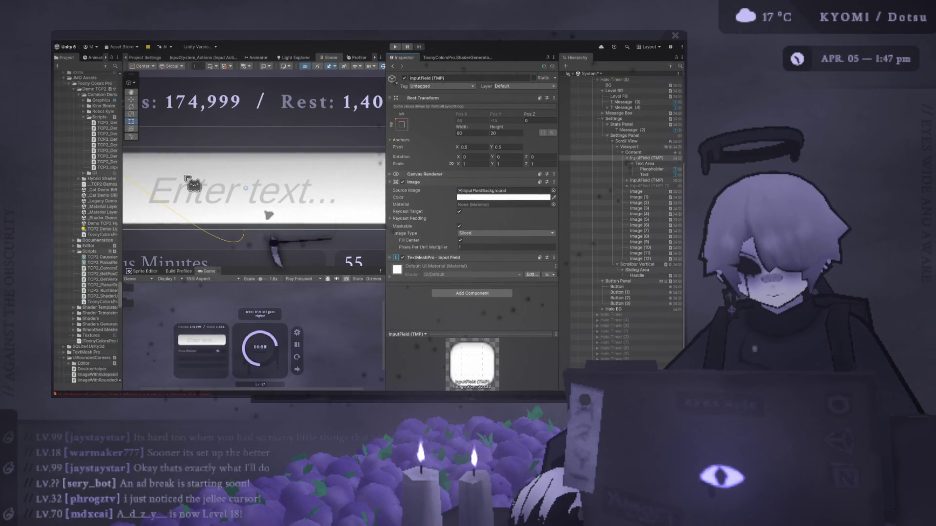
scroll(275, 306, "down", 3)
scroll(268, 299, "up", 3)
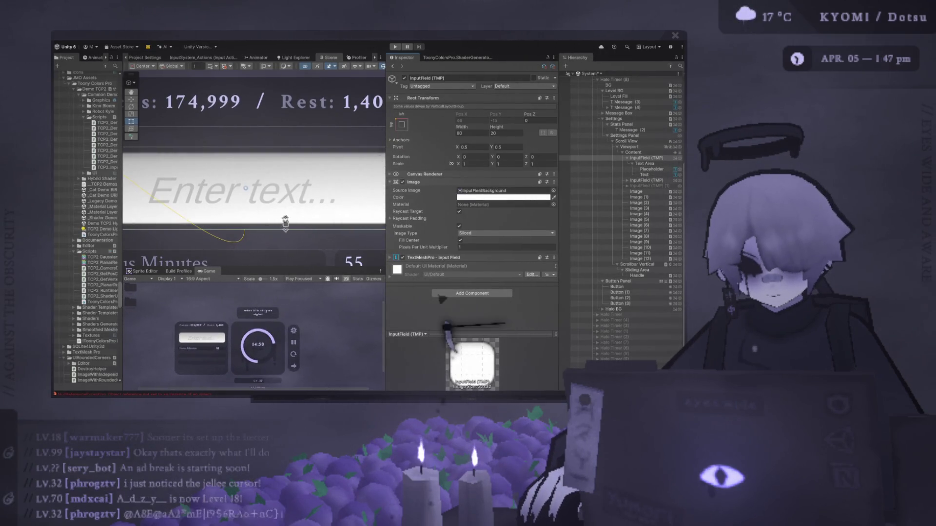
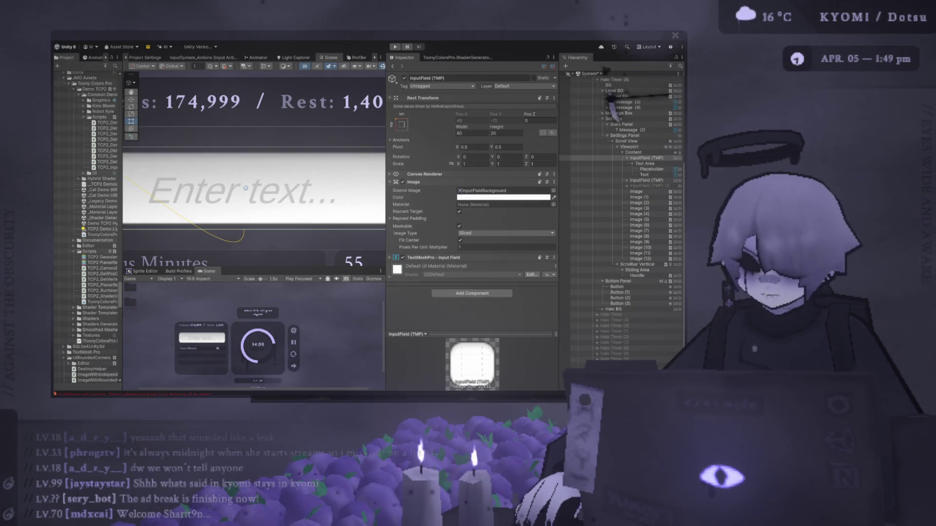
Step: Frame the input field, inspect its Placeholder and Text children, then reselect InputField (TMP)
left_click_drag(385, 195, 415, 195)
key("f")
scroll(307, 156, "down", 1)
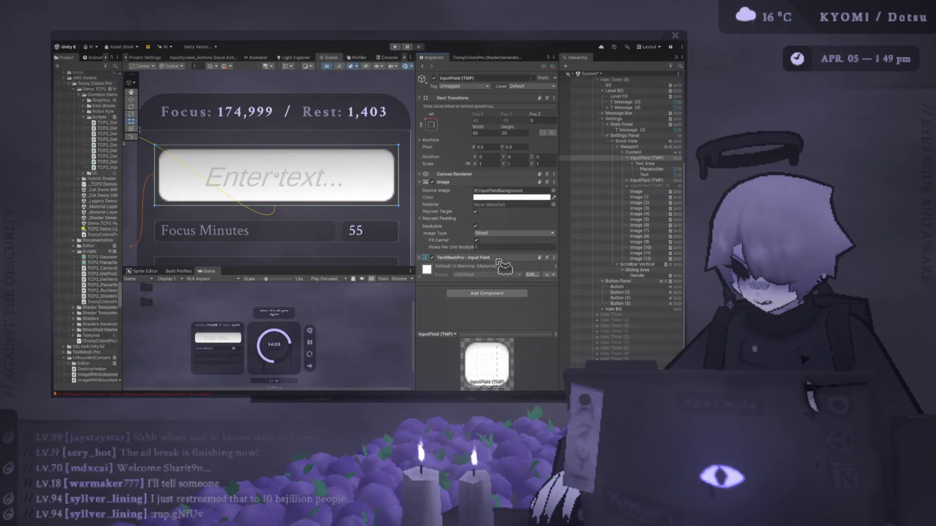
left_click(644, 158)
left_click(646, 169)
scroll(513, 227, "down", 4)
scroll(512, 227, "down", 5)
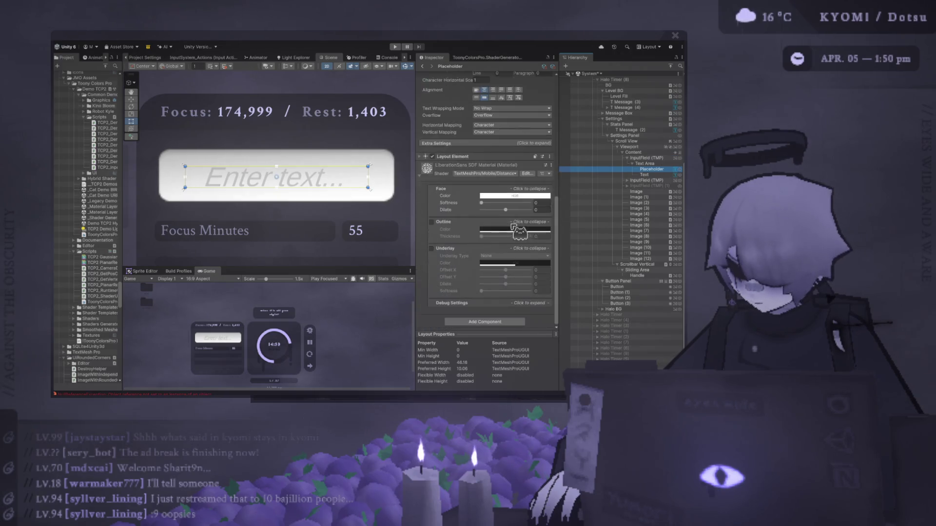
left_click(644, 174)
left_click(646, 158)
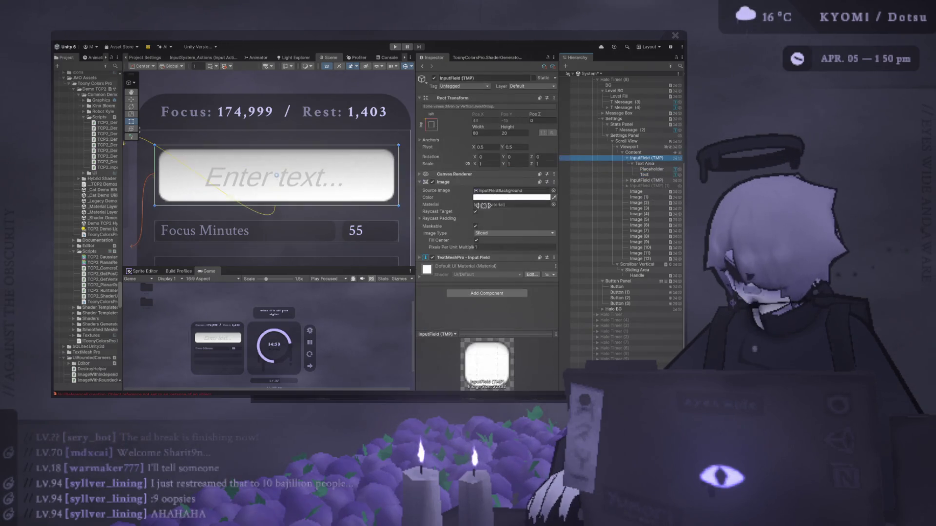
Step: Expand the TextMeshPro - Input Field component and set its Navigation to None
left_click(480, 257)
scroll(476, 248, "down", 3)
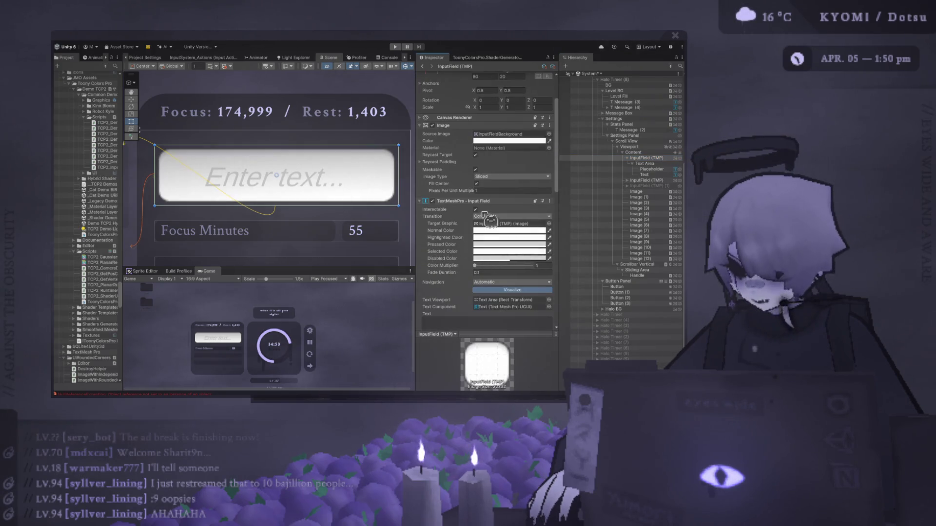
scroll(477, 212, "down", 5)
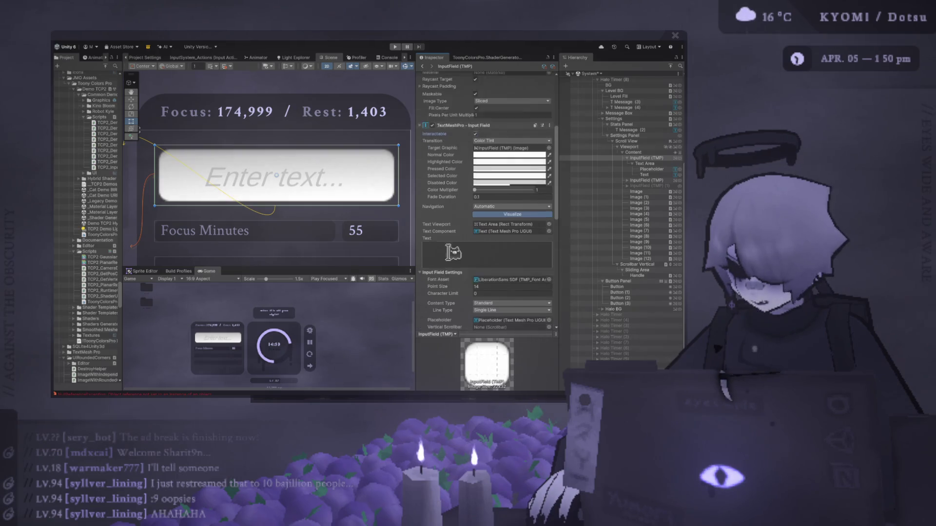
left_click(512, 187)
left_click(487, 194)
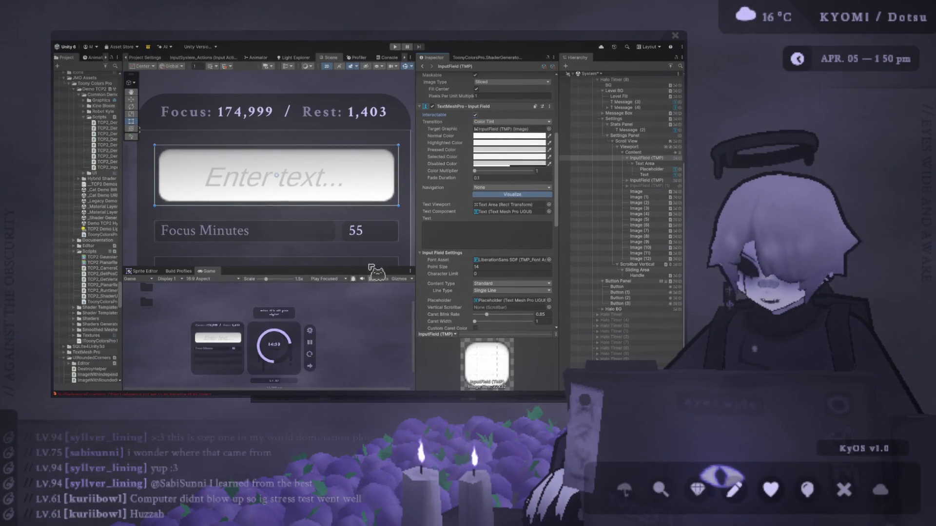
Step: Drag the Scene/Game splitter down to enlarge the scene and shrink the game preview
mouse_move(369, 265)
left_mouse_down()
mouse_move(369, 73)
mouse_move(369, 340)
left_mouse_up()
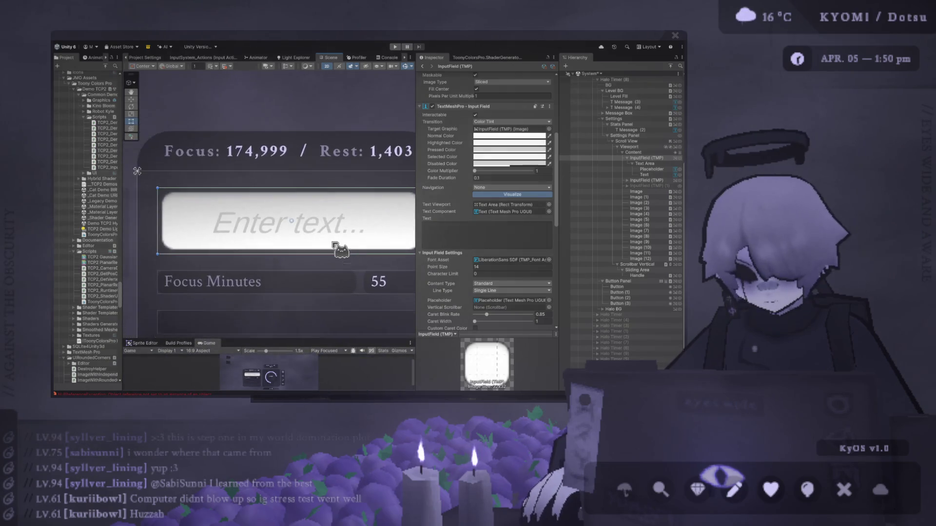
Step: Frame the input field, inspect Placeholder and Text Area, then toggle its Image component off and on
key("f")
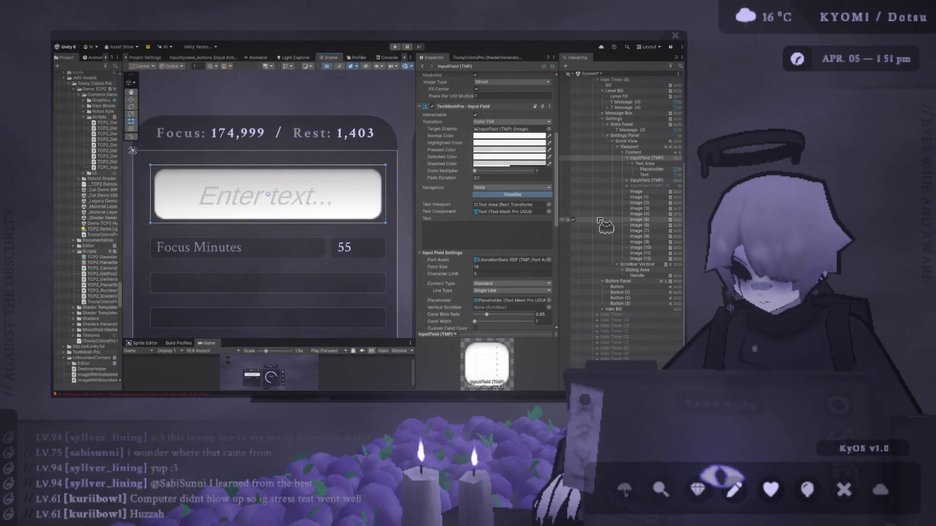
left_click(648, 169)
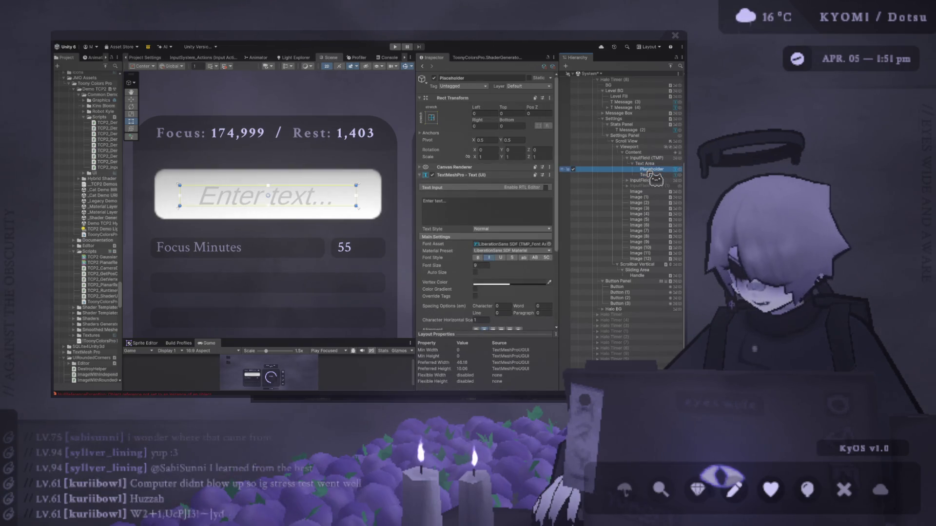
left_click(639, 164)
left_click(646, 158)
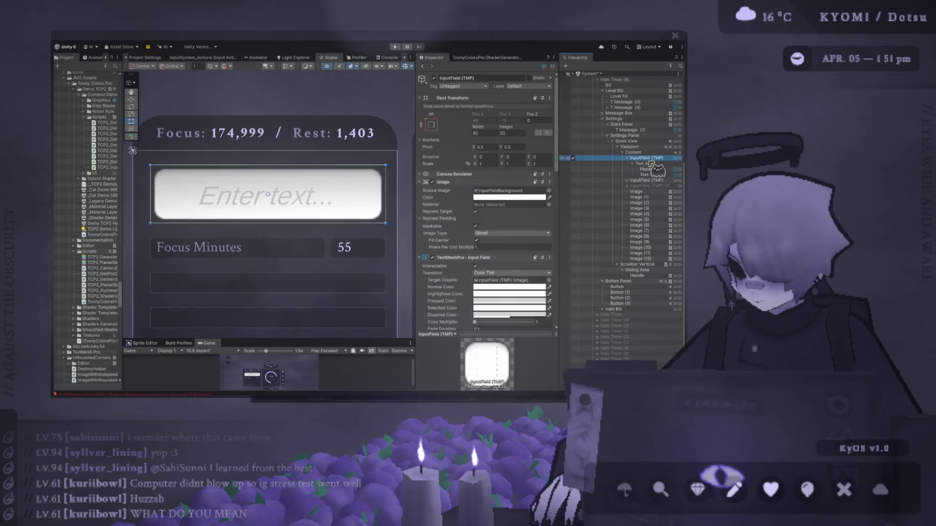
left_click(432, 182)
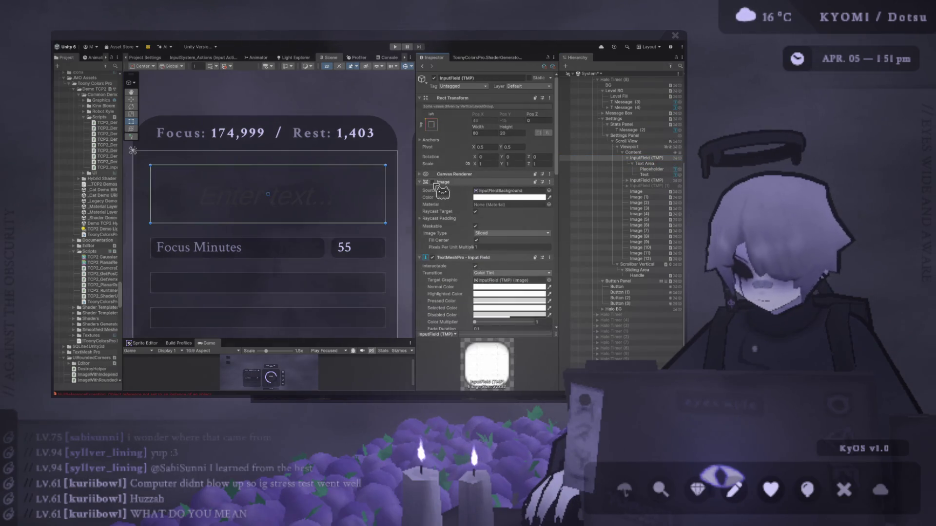
left_click(432, 183)
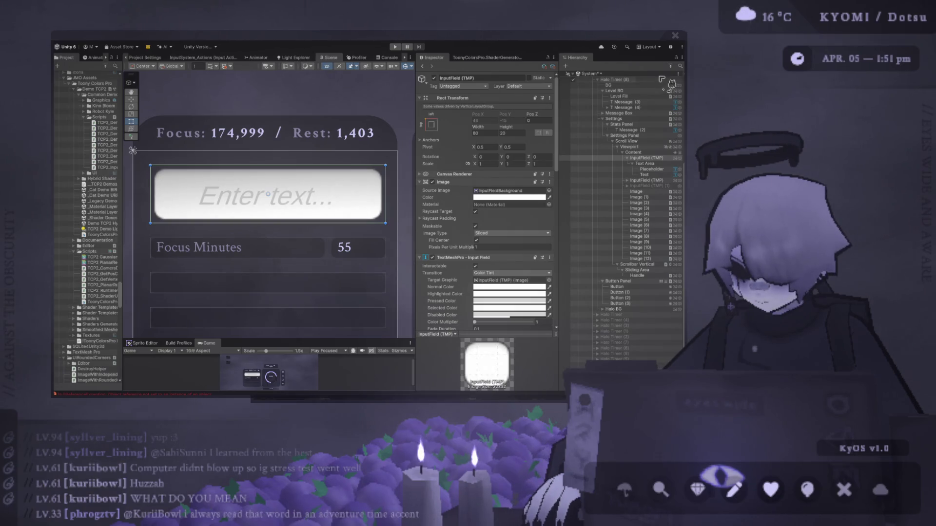
Step: Undo to restore square_32 as the background sprite and select the Halo Timer canvas
key("ctrl+z")
scroll(277, 191, "up", 2)
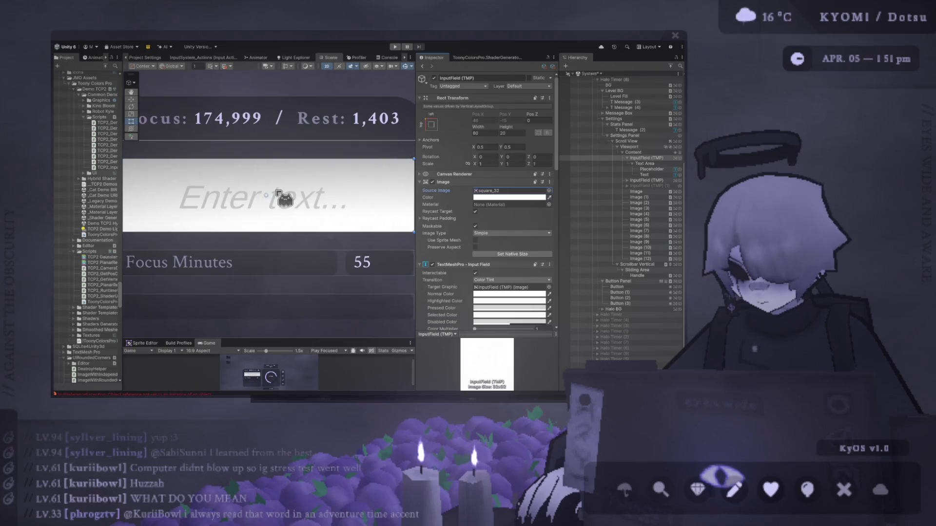
scroll(277, 191, "up", 2)
scroll(311, 175, "down", 4)
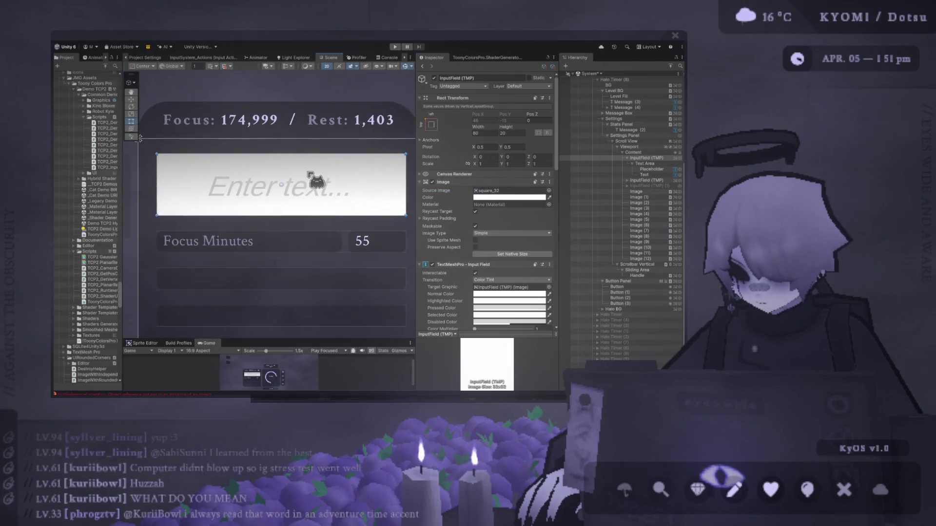
left_click(292, 105)
scroll(276, 173, "up", 2)
scroll(275, 174, "up", 1)
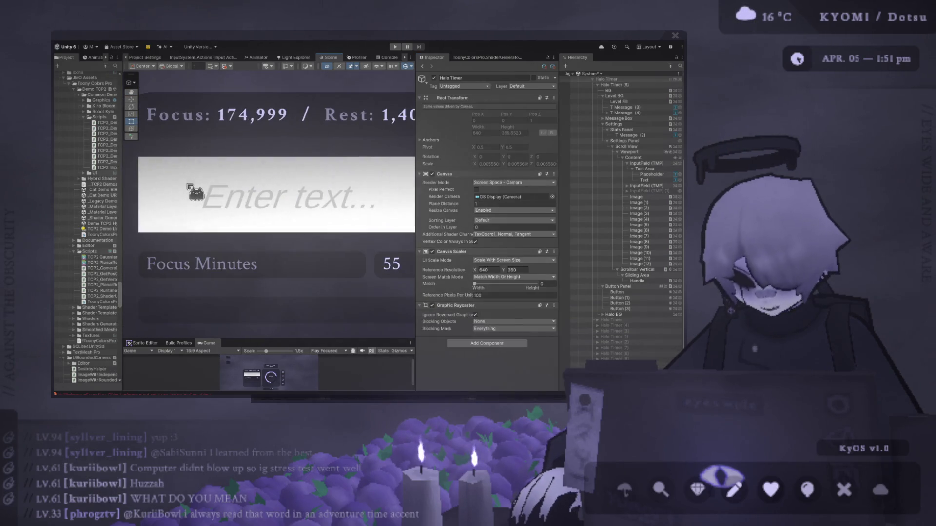
scroll(192, 196, "down", 1)
Step: Select the Enter text input field and set its Image Color to black
left_click(375, 193)
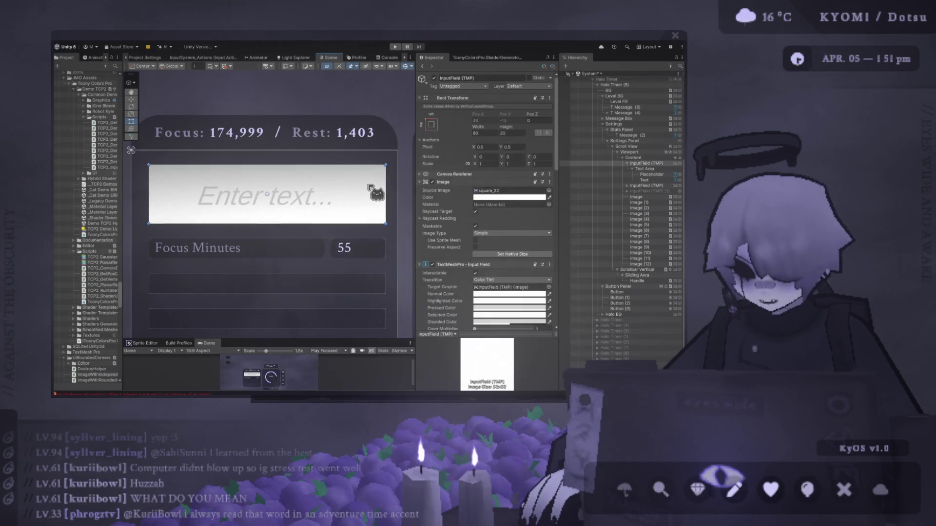
scroll(524, 227, "down", 5)
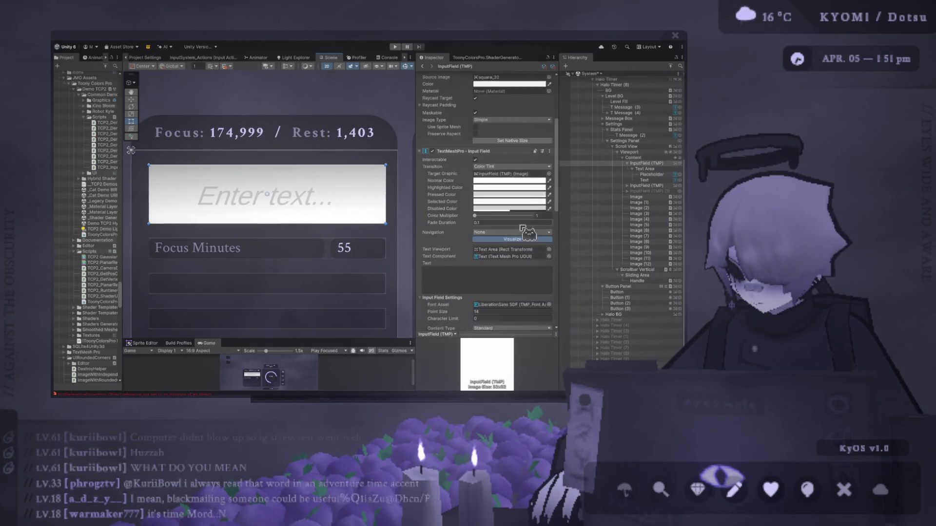
scroll(523, 229, "down", 4)
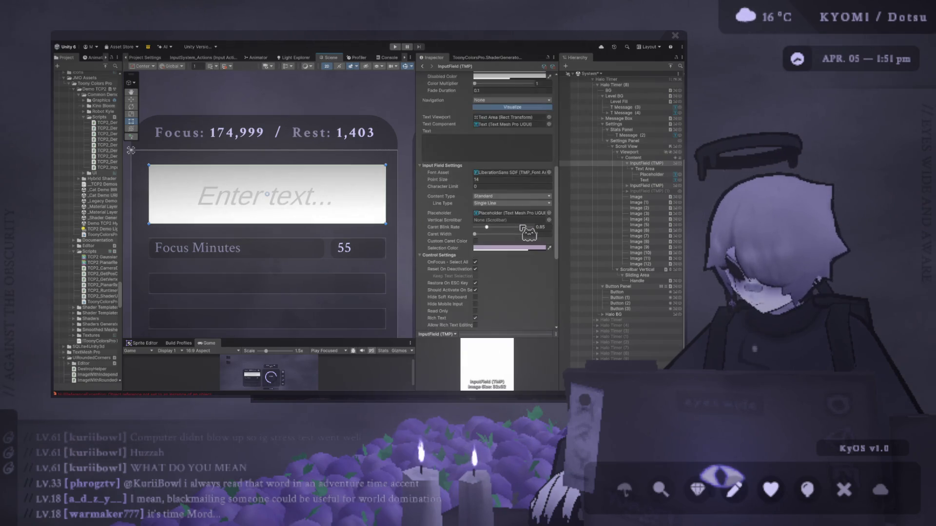
scroll(523, 228, "up", 7)
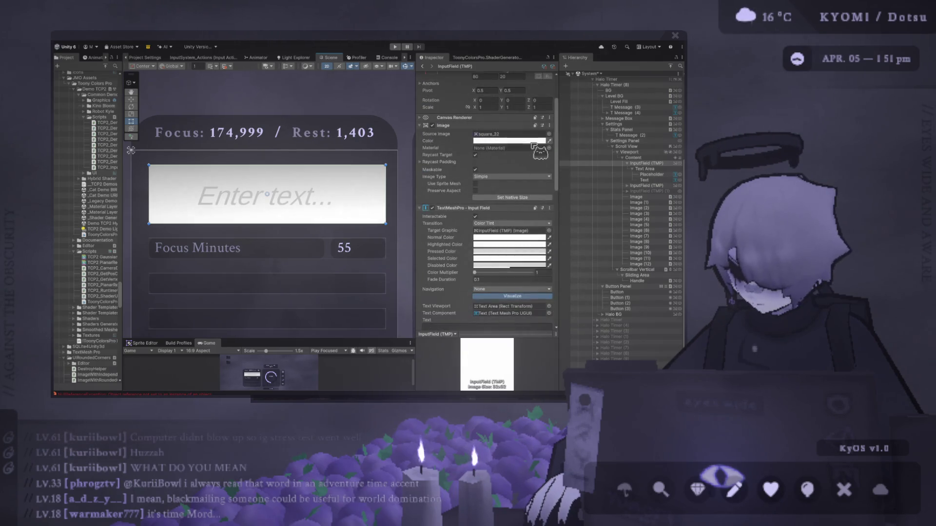
key("ctrl+z")
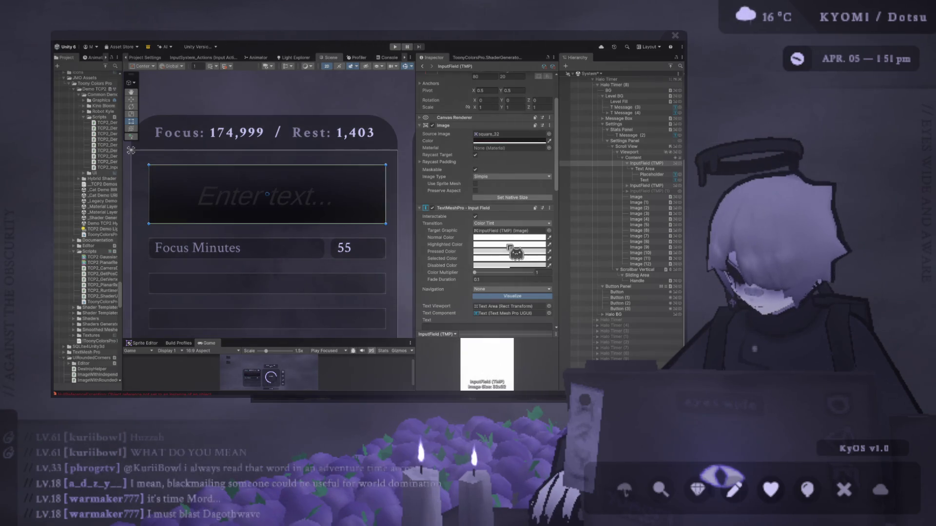
left_click(506, 148)
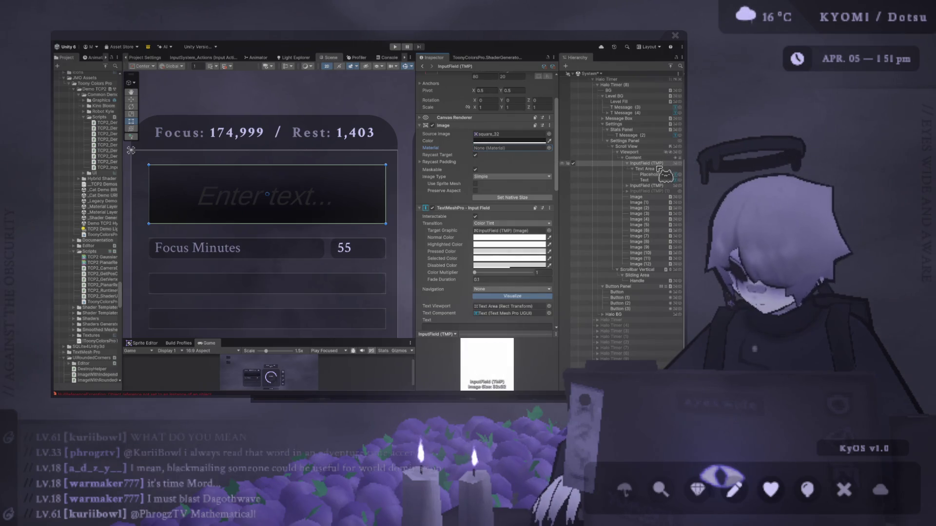
scroll(512, 219, "up", 3)
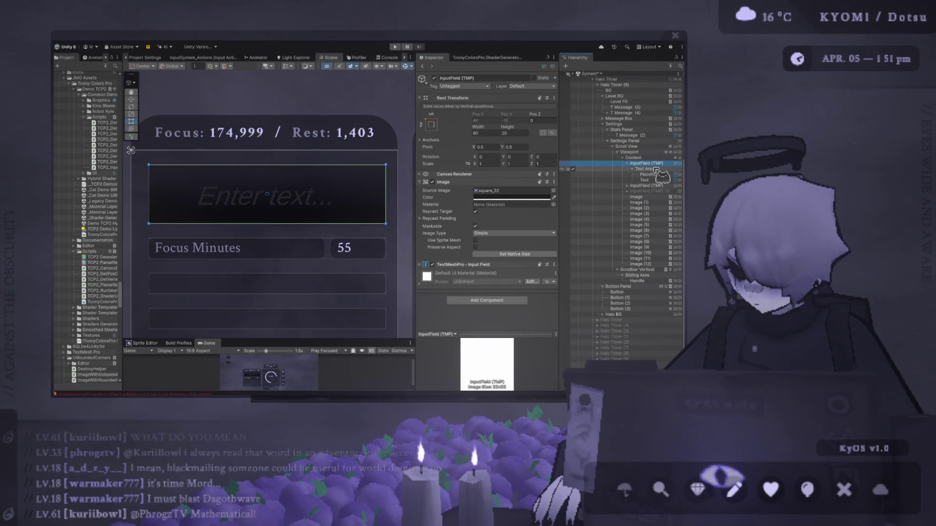
left_click(130, 99)
scroll(227, 143, "down", 1)
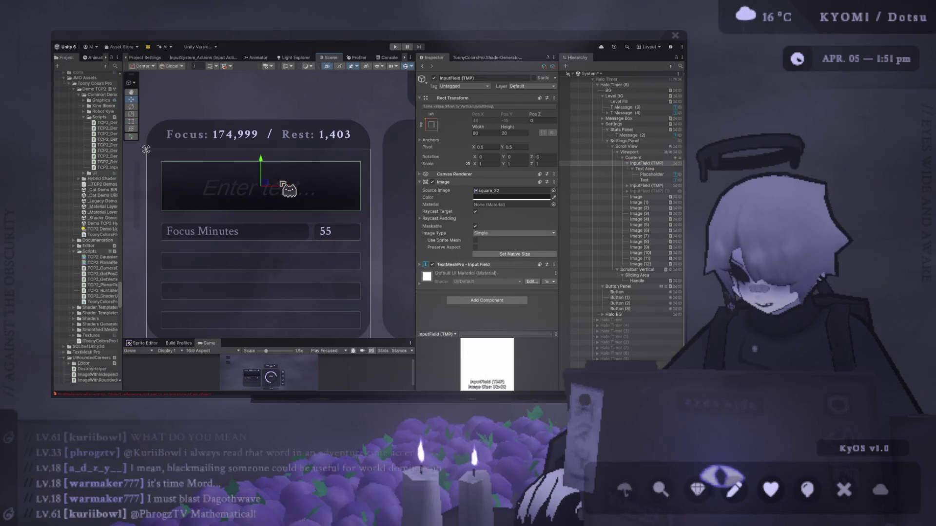
left_click(638, 155)
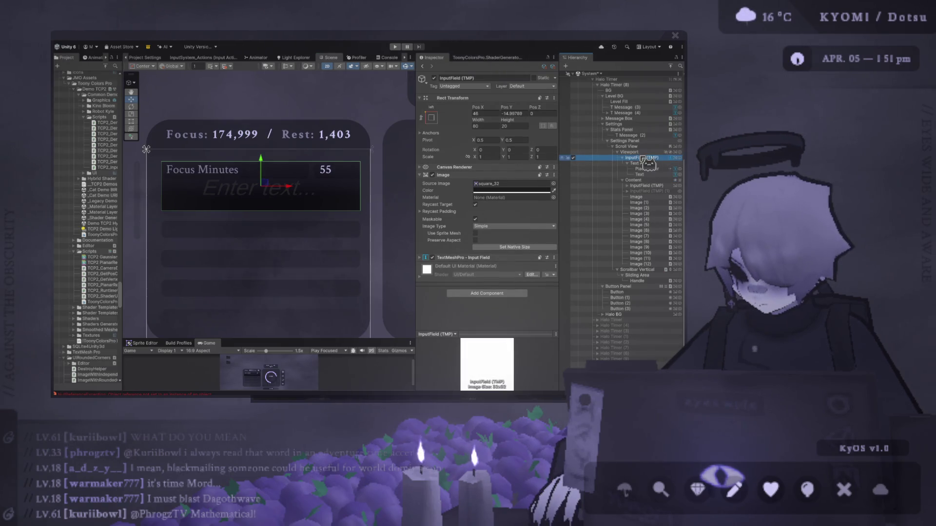
left_click(651, 164)
left_click(653, 169)
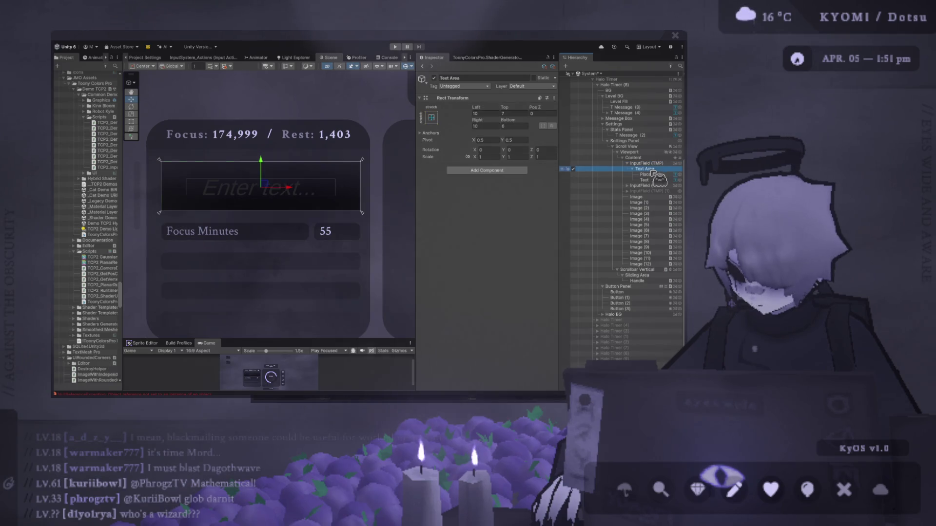
left_click(655, 174)
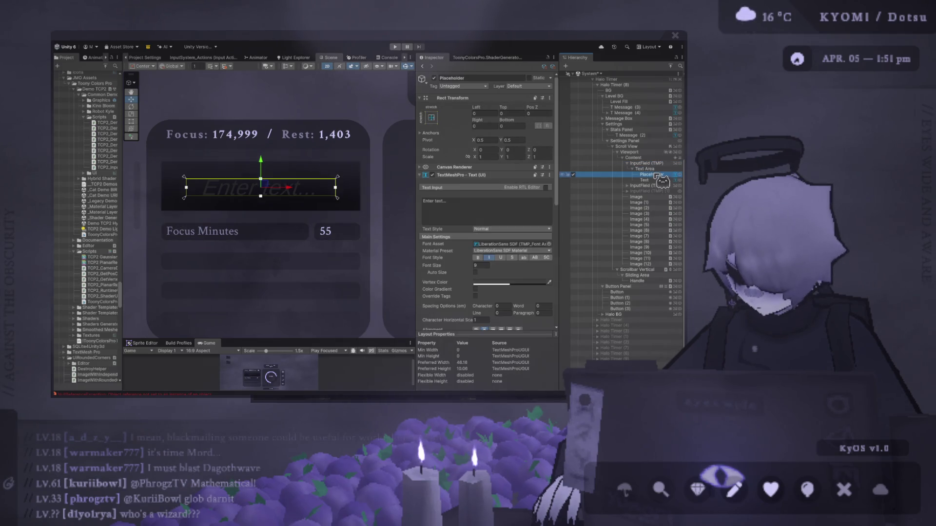
left_click(491, 175)
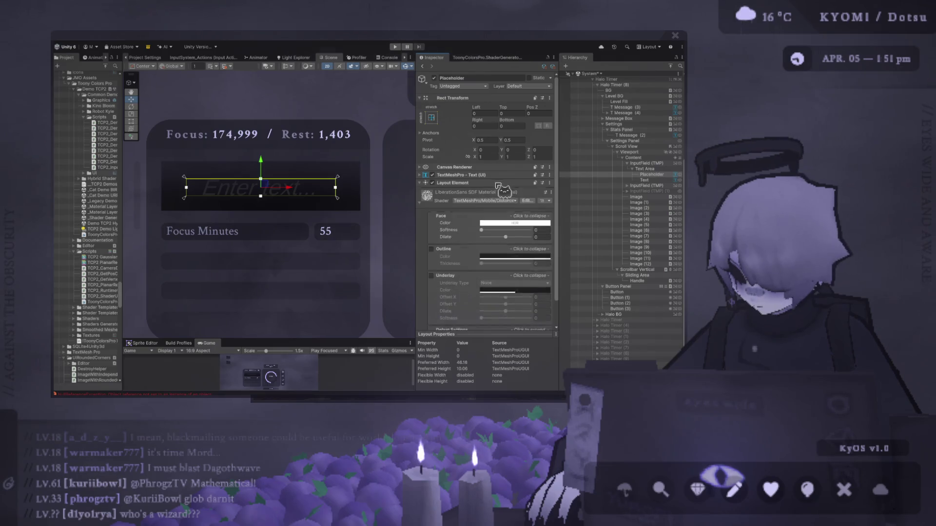
left_click(647, 163)
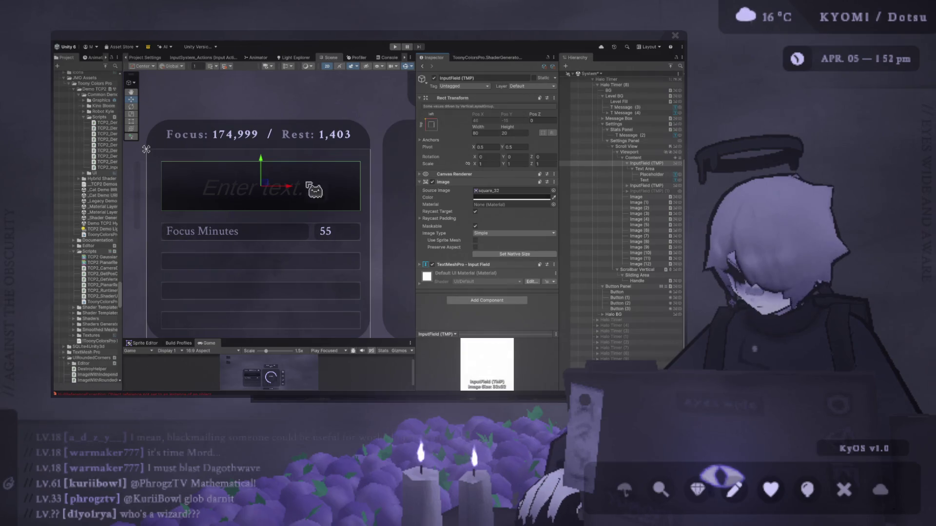
left_click(131, 113)
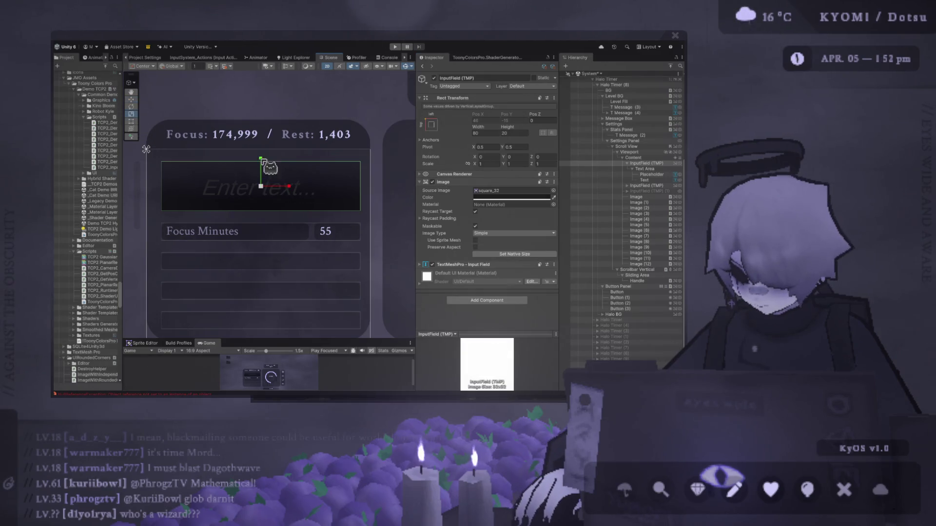
mouse_move(262, 158)
left_mouse_down()
mouse_move(299, 104)
mouse_move(295, 78)
mouse_move(264, 165)
mouse_move(264, 209)
mouse_move(263, 68)
left_mouse_up()
key("ctrl+z")
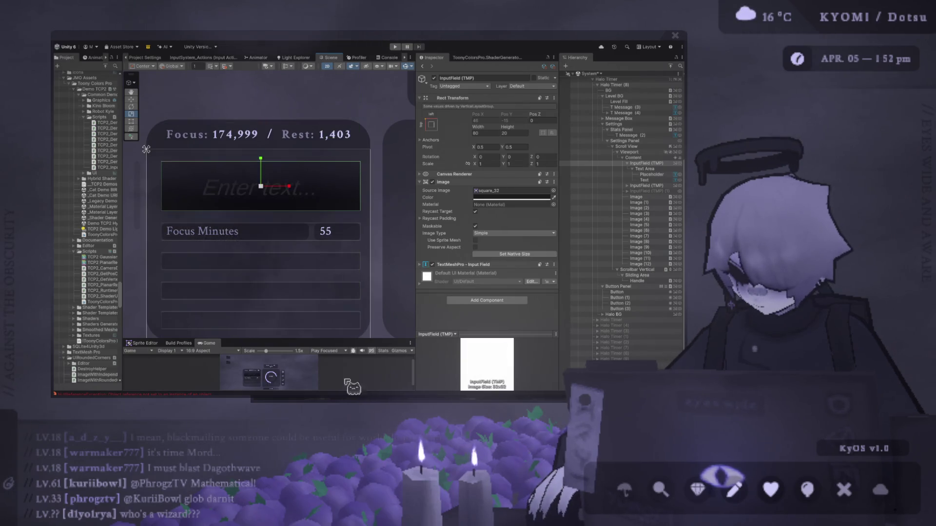
left_click(131, 106)
mouse_move(306, 169)
left_mouse_down()
mouse_move(285, 179)
mouse_move(301, 199)
left_mouse_up()
left_click(322, 181)
scroll(325, 178, "up", 1)
scroll(326, 176, "down", 5)
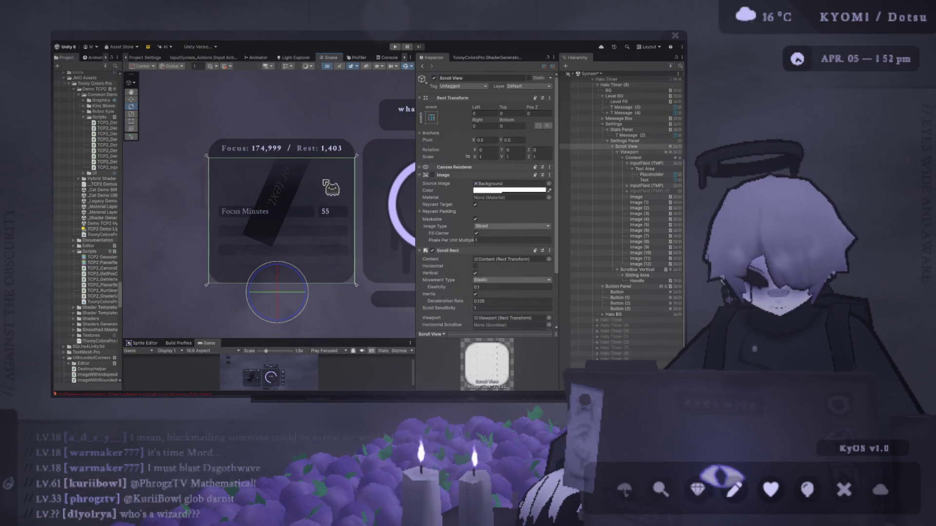
key("ctrl+z")
key("ctrl+z")
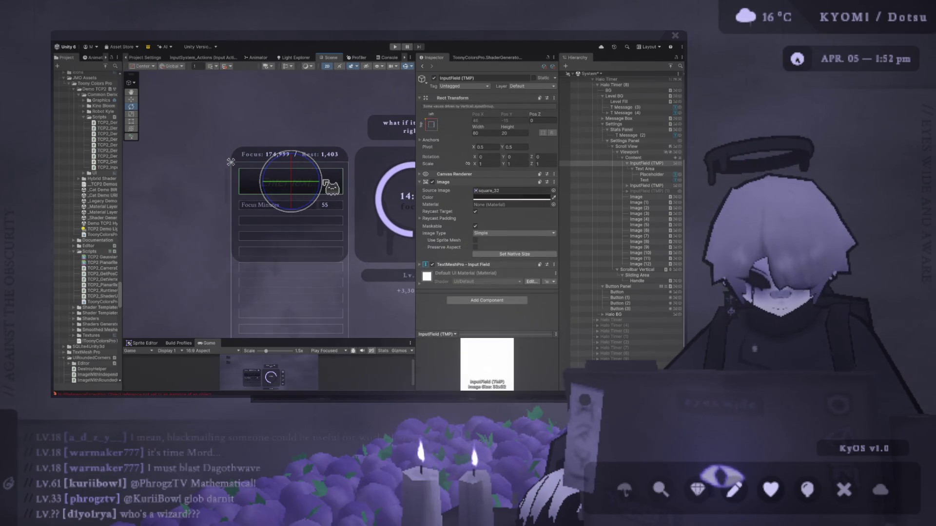
Step: Rotate the input field in the scene, then undo the rotation
scroll(322, 187, "up", 3)
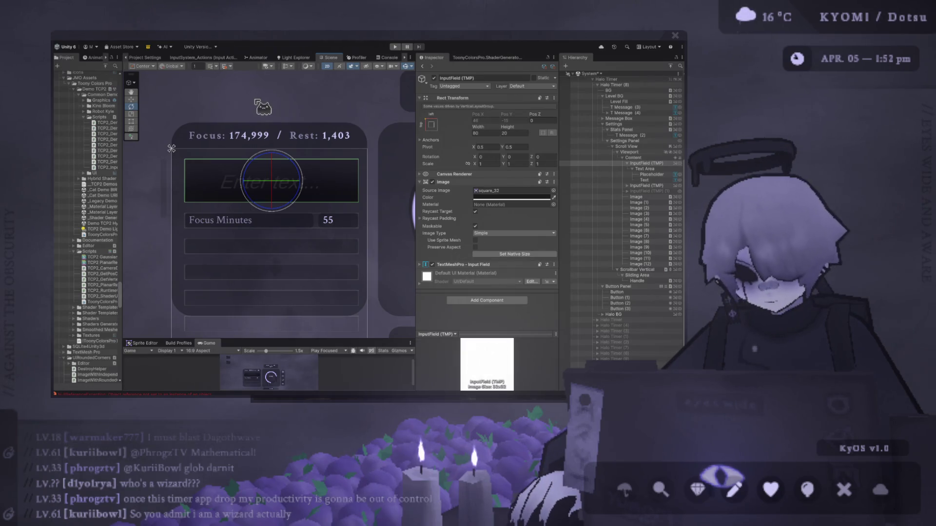
mouse_move(286, 180)
left_mouse_down()
mouse_move(277, 185)
mouse_move(292, 198)
mouse_move(247, 140)
mouse_move(261, 233)
mouse_move(299, 146)
mouse_move(334, 219)
mouse_move(162, 209)
mouse_move(251, 221)
mouse_move(283, 243)
mouse_move(146, 185)
left_mouse_up()
key("ctrl+z")
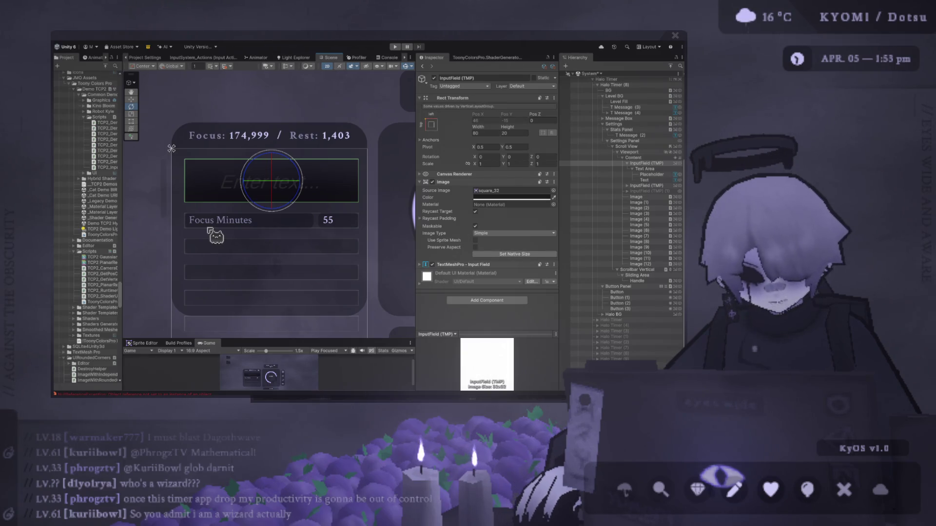
Step: Pan to the 14:50 timer panel and widen the Scene view against the Inspector
scroll(171, 148, "down", 3)
mouse_move(171, 148)
left_mouse_down()
mouse_move(139, 145)
mouse_move(151, 157)
mouse_move(167, 153)
left_mouse_up()
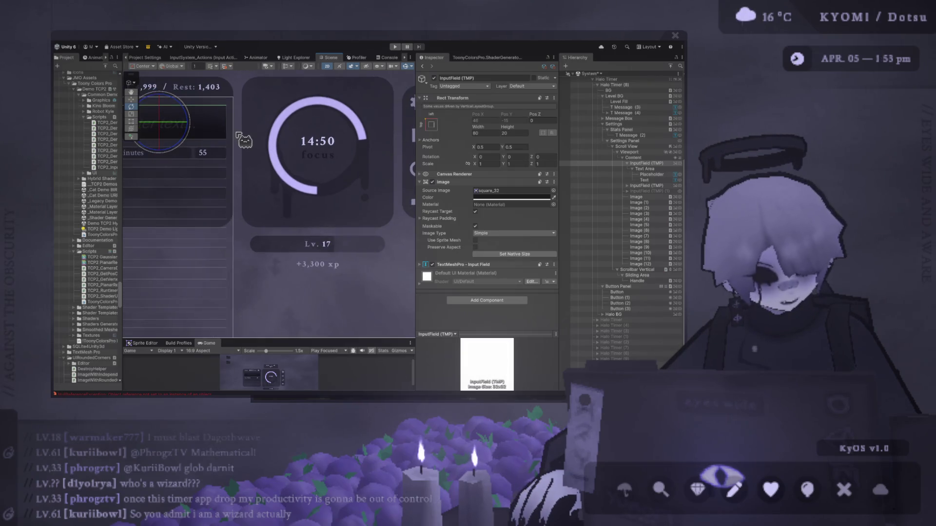
left_click_drag(238, 134, 226, 150)
scroll(226, 150, "down", 1)
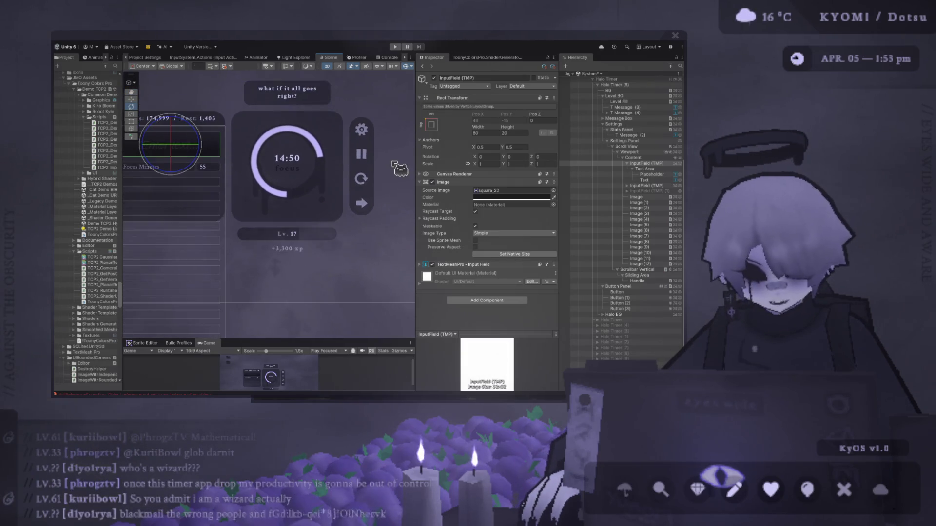
left_click_drag(416, 163, 512, 182)
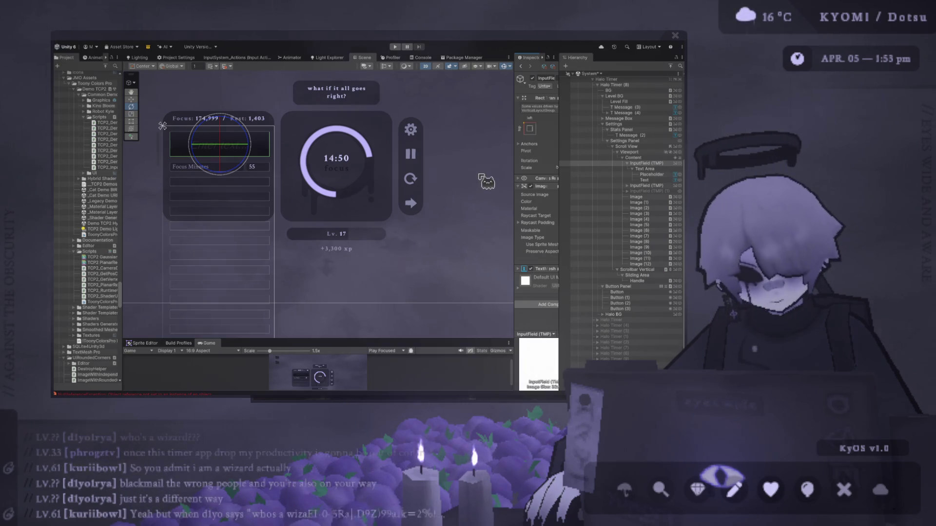
Step: Zoom and pan around the timer, leaving the input field unrotated
scroll(472, 224, "up", 2)
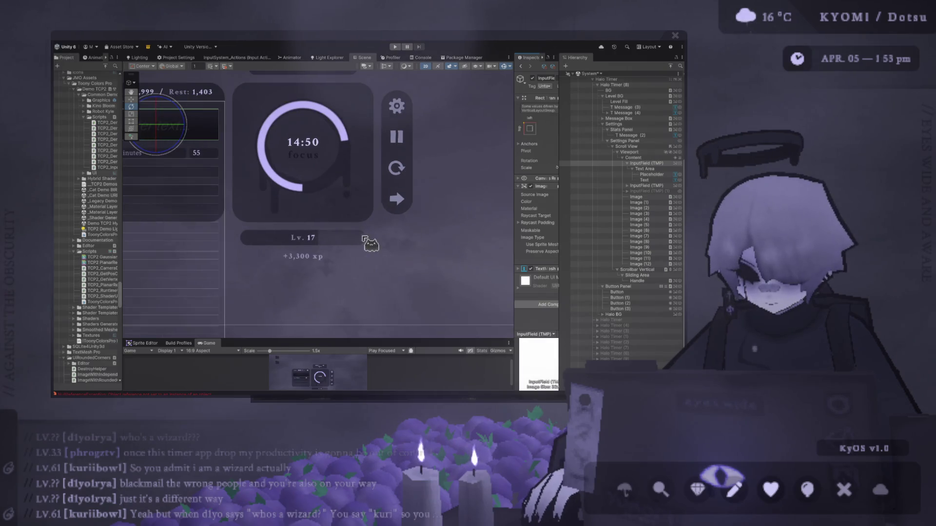
left_click_drag(372, 240, 378, 203)
scroll(378, 202, "up", 3)
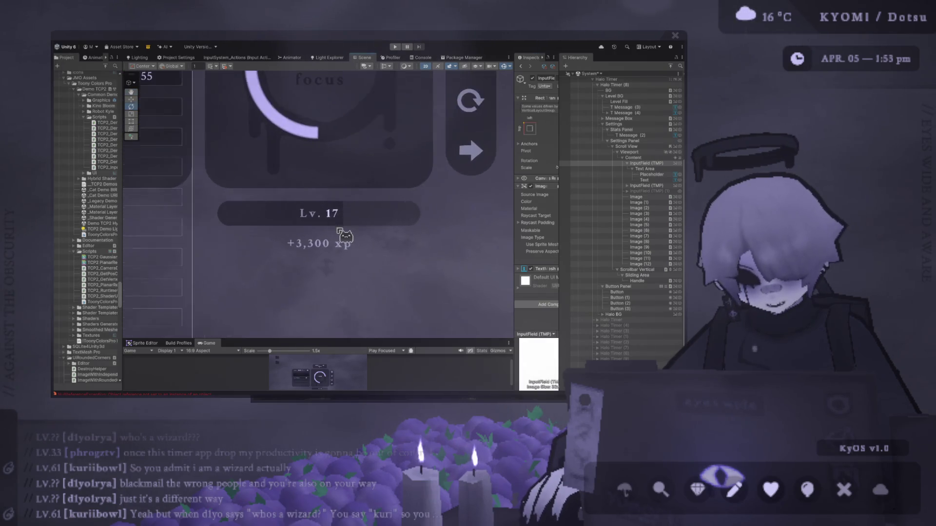
scroll(299, 239, "down", 2)
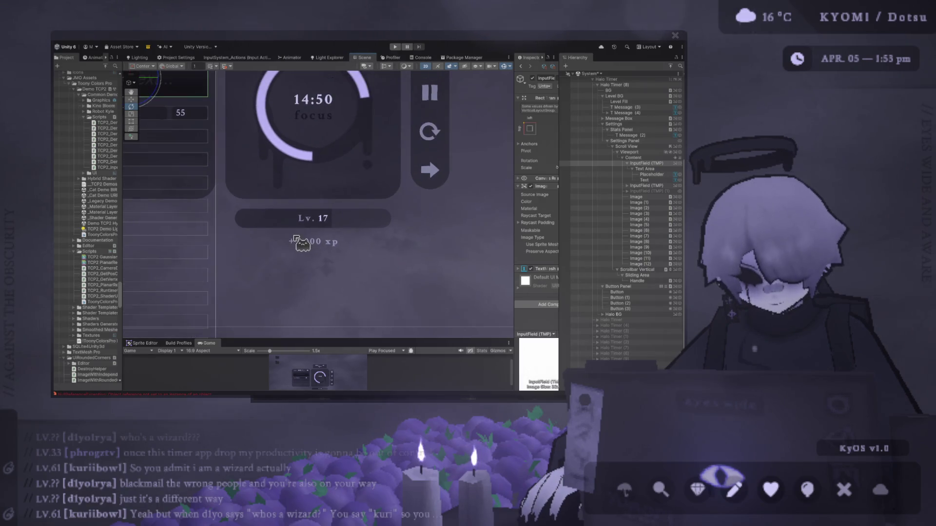
scroll(296, 238, "down", 2)
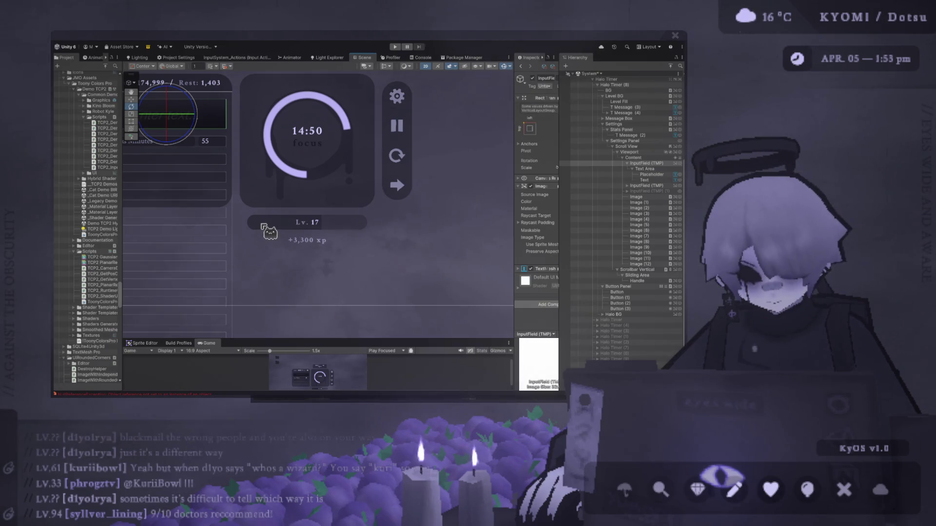
scroll(266, 229, "down", 5)
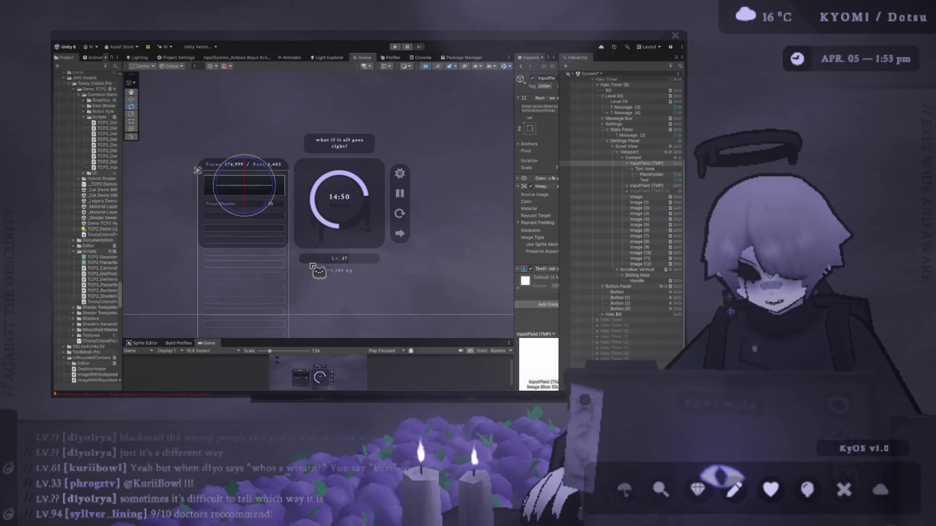
scroll(311, 266, "up", 2)
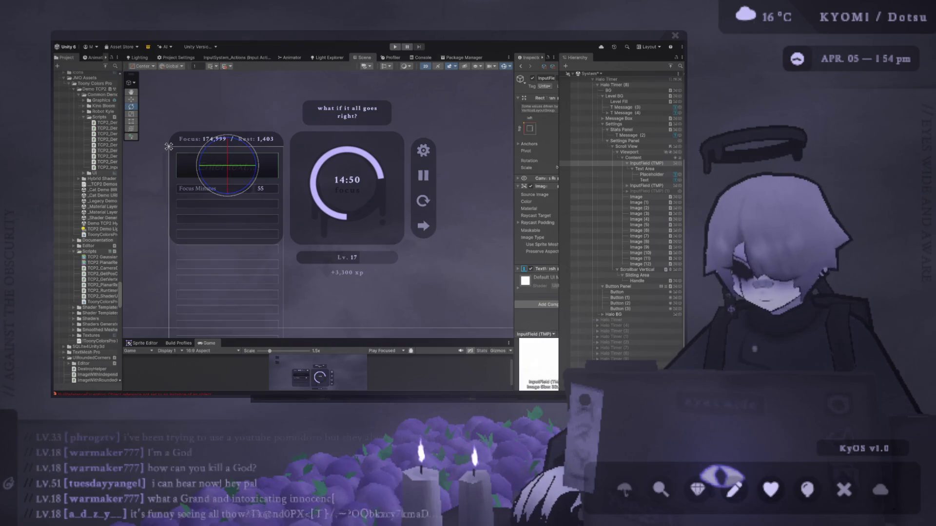
scroll(252, 197, "up", 5)
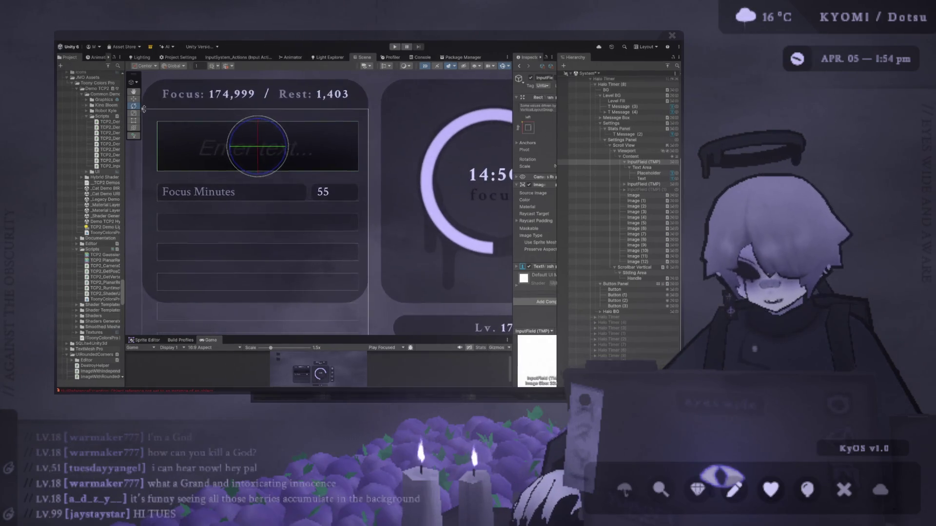
mouse_move(258, 197)
left_mouse_down()
mouse_move(335, 268)
mouse_move(372, 171)
mouse_move(247, 129)
mouse_move(239, 138)
left_mouse_up()
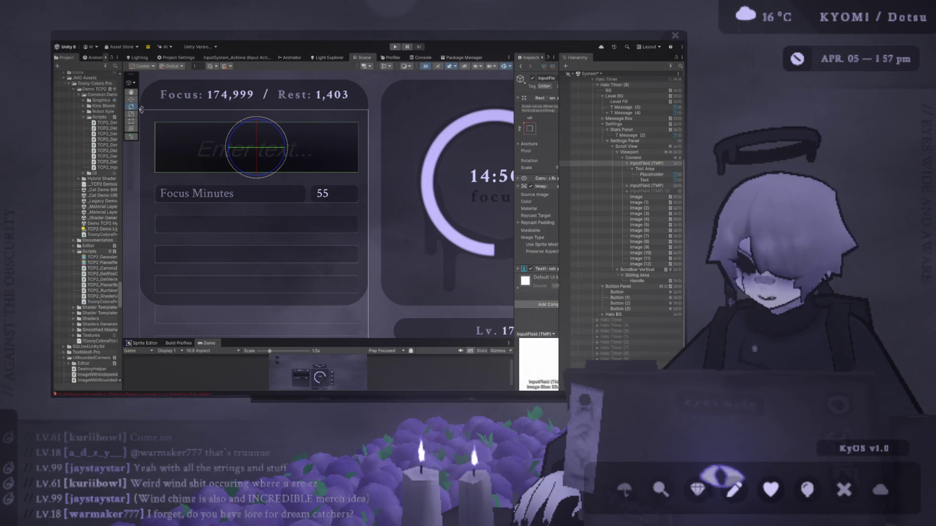
Step: Select the Content object with the Move tool and test repositioning it in the scene
scroll(312, 129, "down", 3)
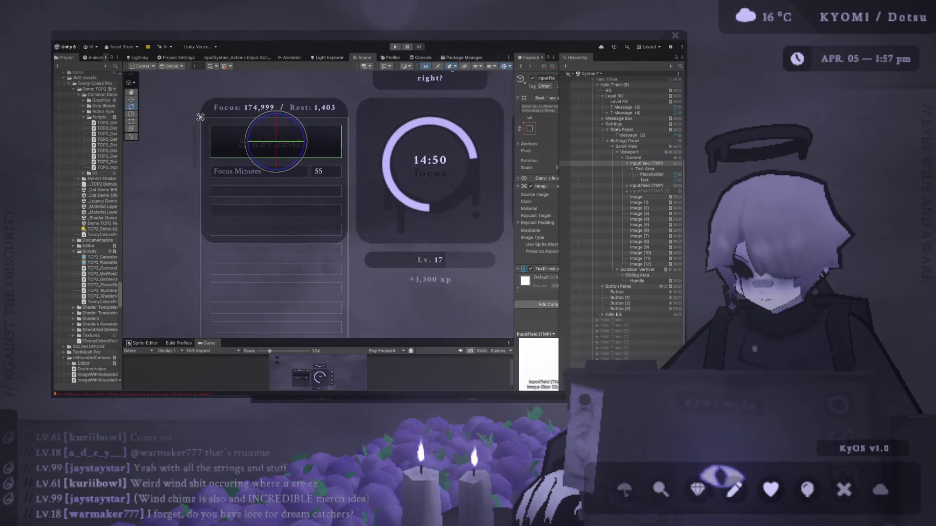
scroll(297, 142, "up", 3)
key("w")
left_click(169, 109)
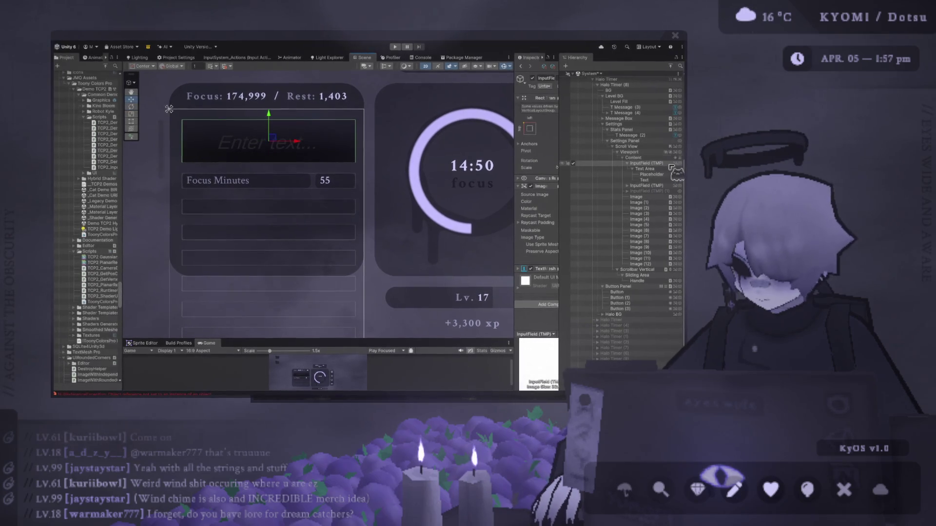
mouse_move(273, 321)
left_mouse_down()
mouse_move(285, 340)
mouse_move(320, 355)
mouse_move(263, 288)
mouse_move(273, 385)
mouse_move(263, 93)
mouse_move(295, 293)
mouse_move(293, 380)
mouse_move(292, 239)
left_mouse_up()
scroll(318, 185, "down", 2)
mouse_move(281, 273)
left_mouse_down()
mouse_move(299, 202)
mouse_move(285, 273)
left_mouse_up()
Step: Set the Viewport's Rect Mask 2D softness to X 0, Y 49
left_click(628, 152)
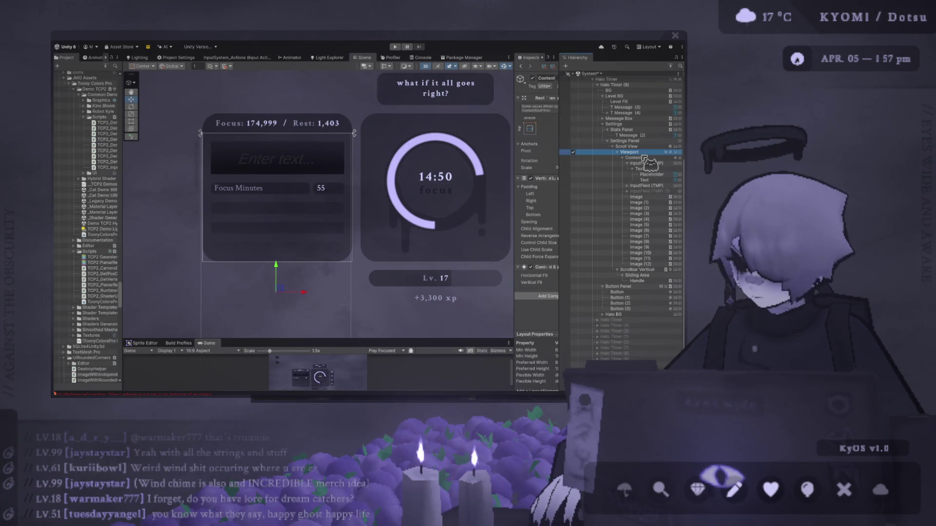
left_click_drag(515, 189, 390, 190)
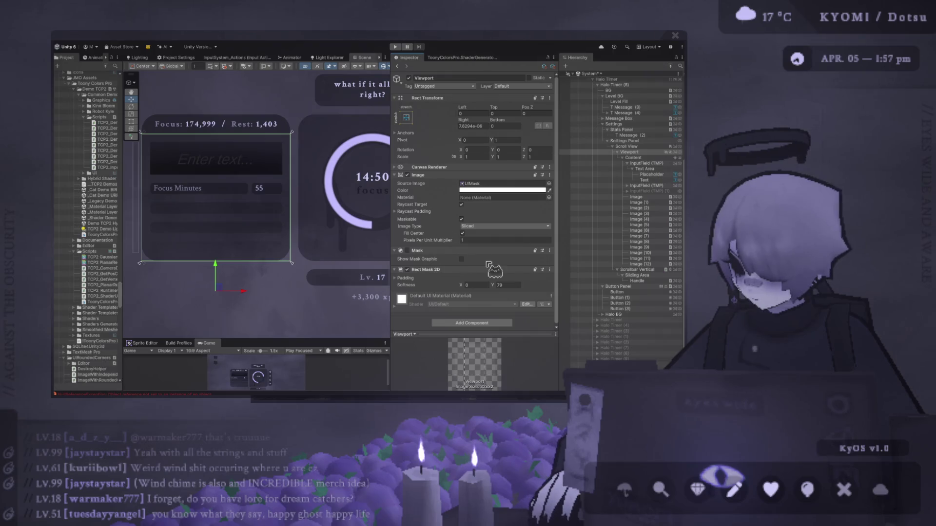
left_click(507, 285)
type("10")
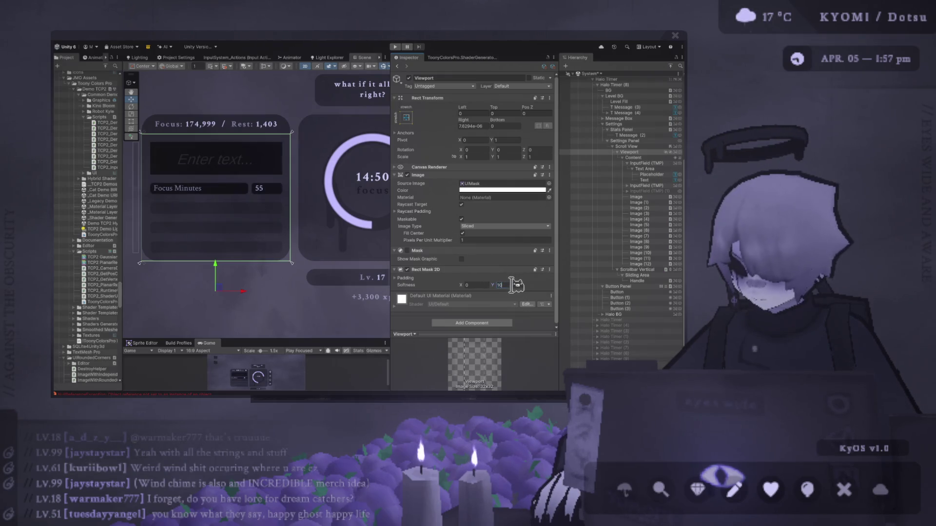
scroll(302, 273, "up", 3)
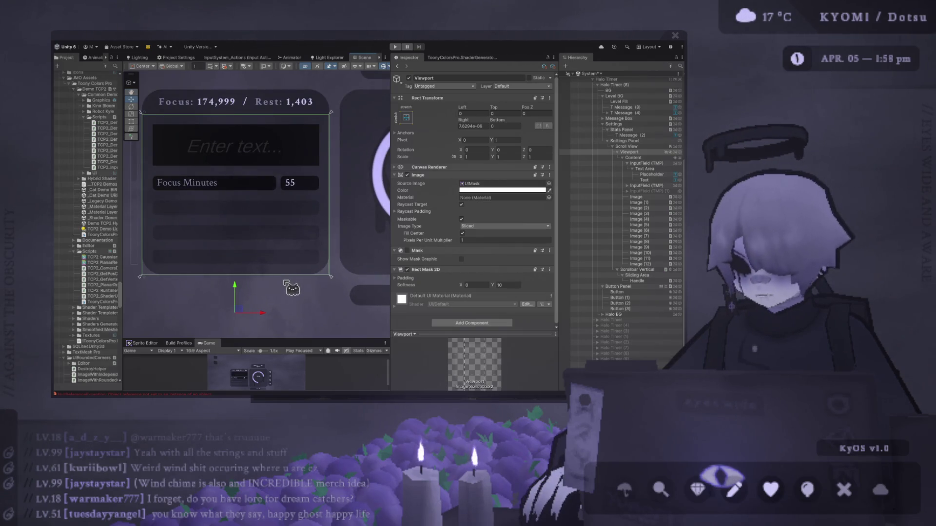
left_click(495, 285)
mouse_move(494, 288)
left_mouse_down()
mouse_move(516, 292)
mouse_move(487, 300)
mouse_move(500, 291)
left_mouse_up()
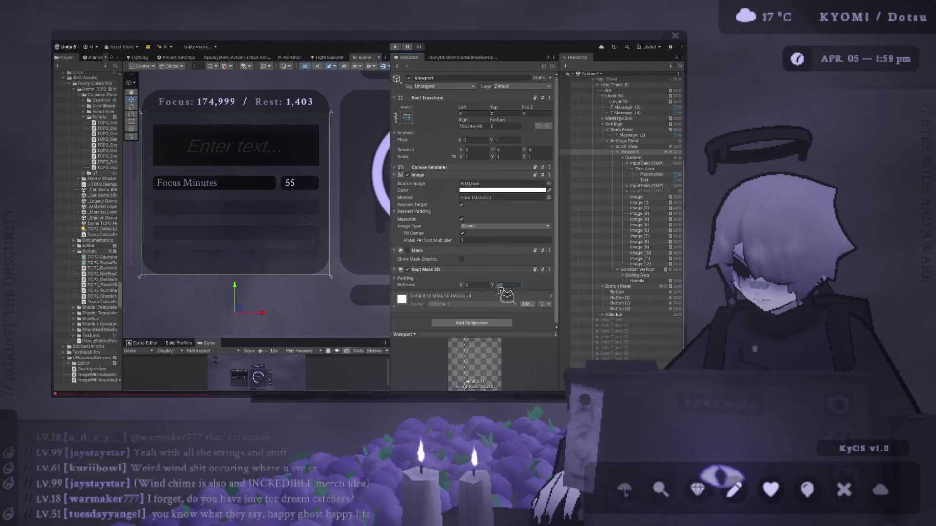
scroll(301, 205, "down", 3)
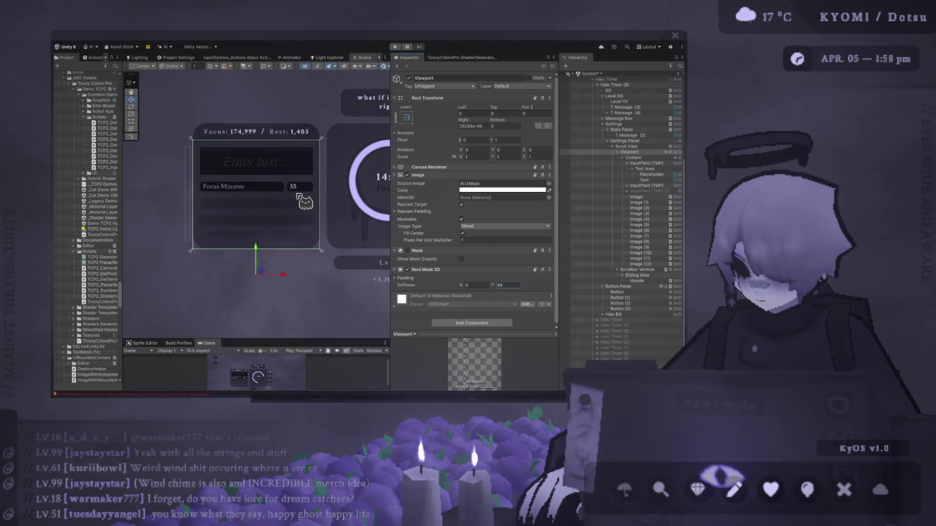
scroll(301, 206, "up", 2)
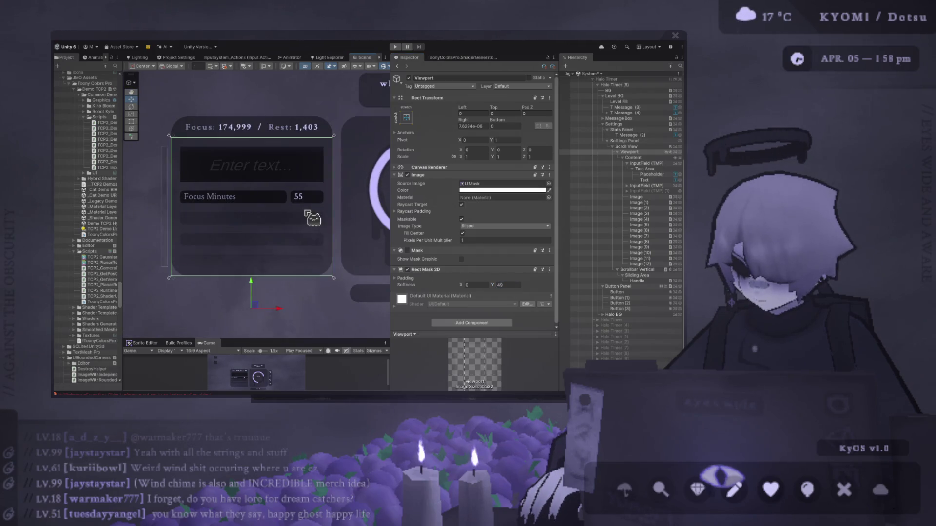
left_click(651, 174)
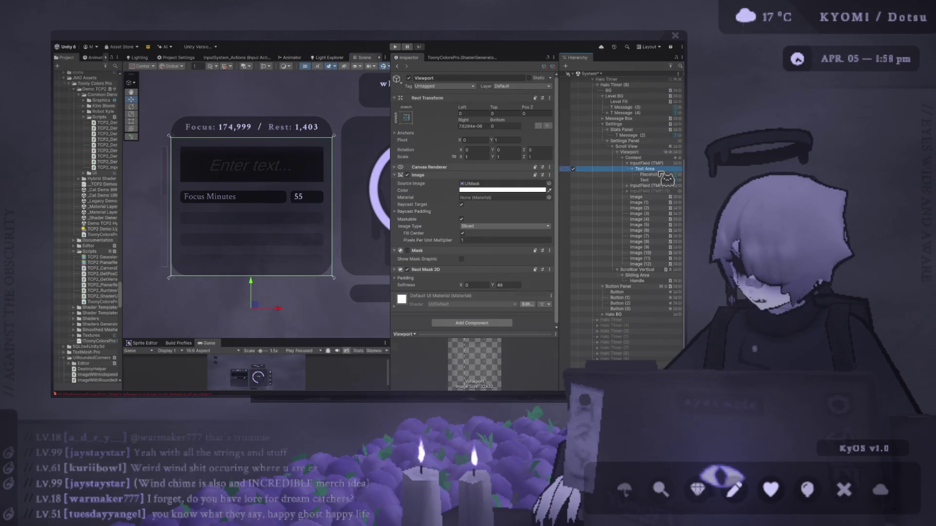
Step: Inspect the field's Text and Text Area, then frame and select the upper InputField (TMP)
left_click(657, 179)
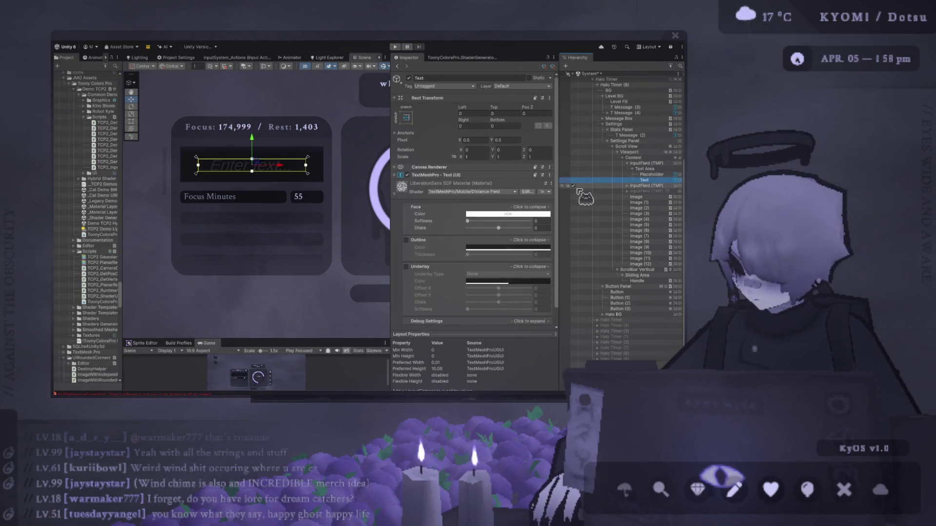
left_click(573, 186)
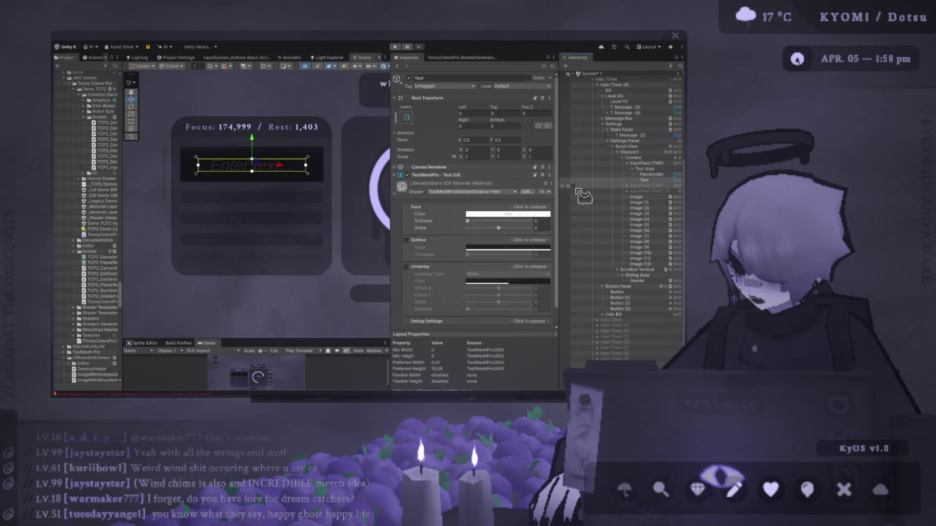
left_click(651, 169)
left_click(648, 164)
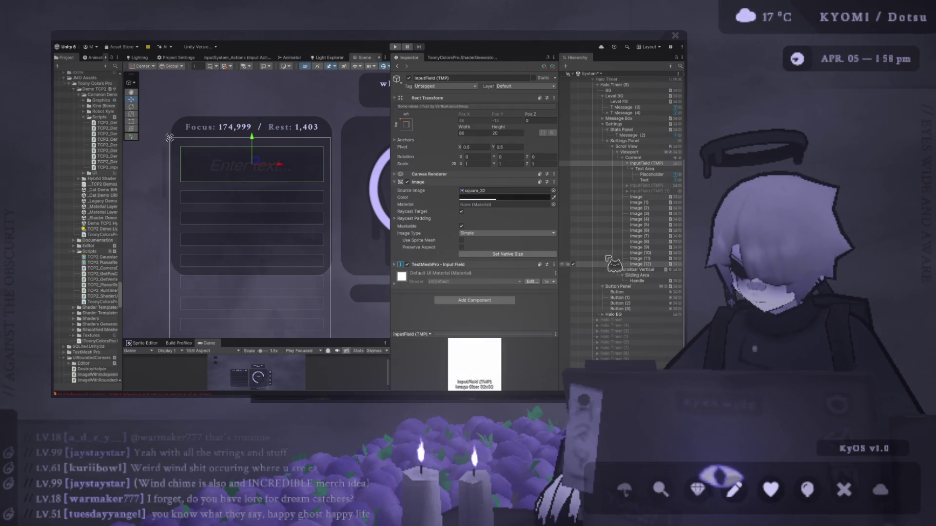
left_click(286, 104)
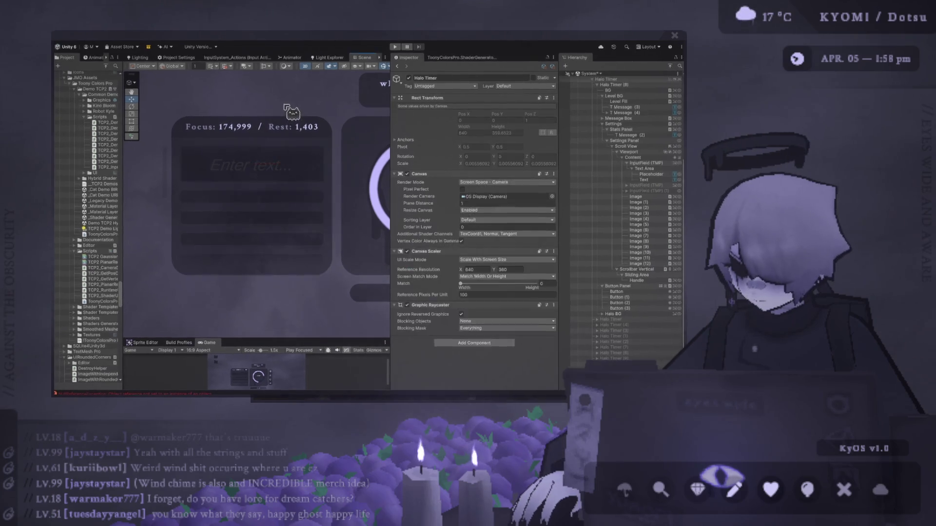
key("f")
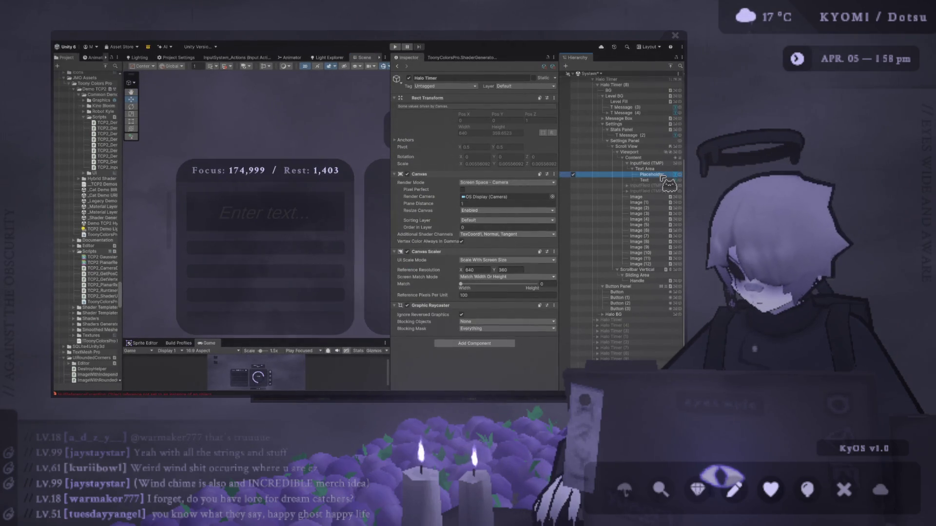
double_click(660, 185)
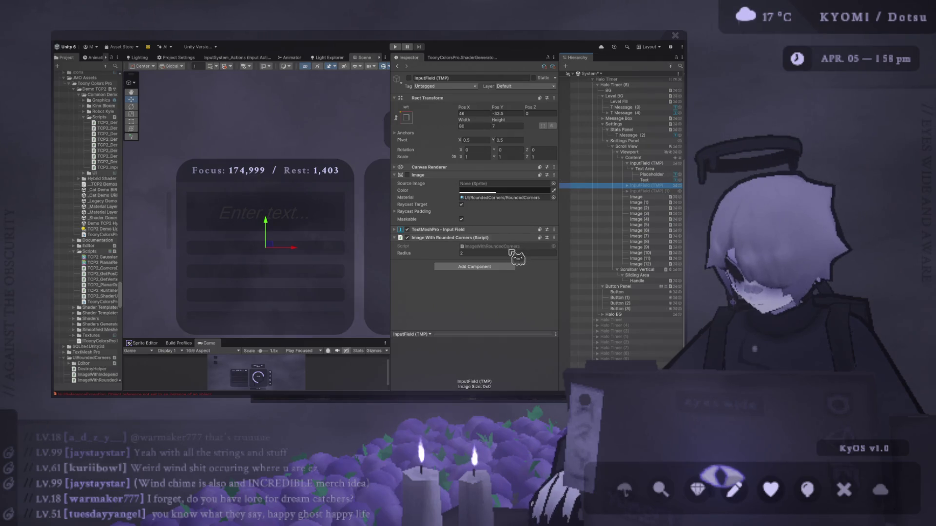
left_click(648, 164)
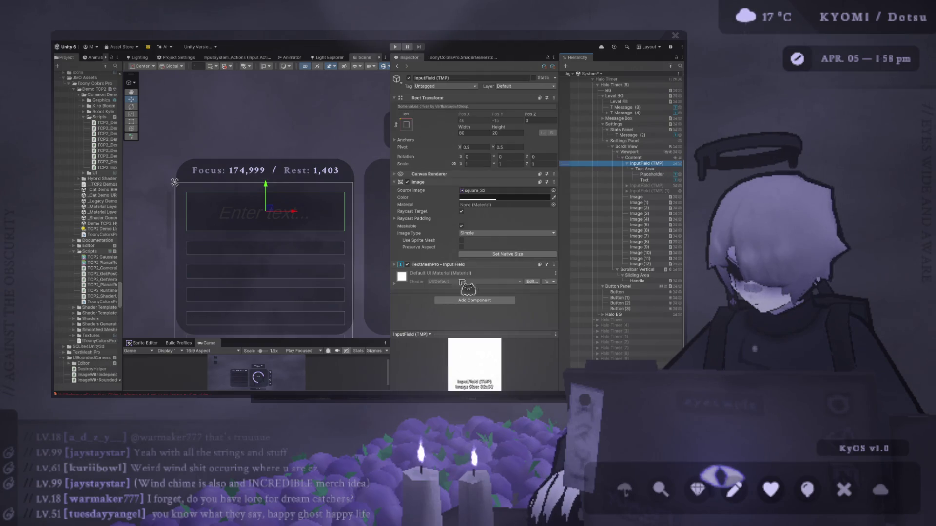
left_click(481, 263)
left_click(480, 263)
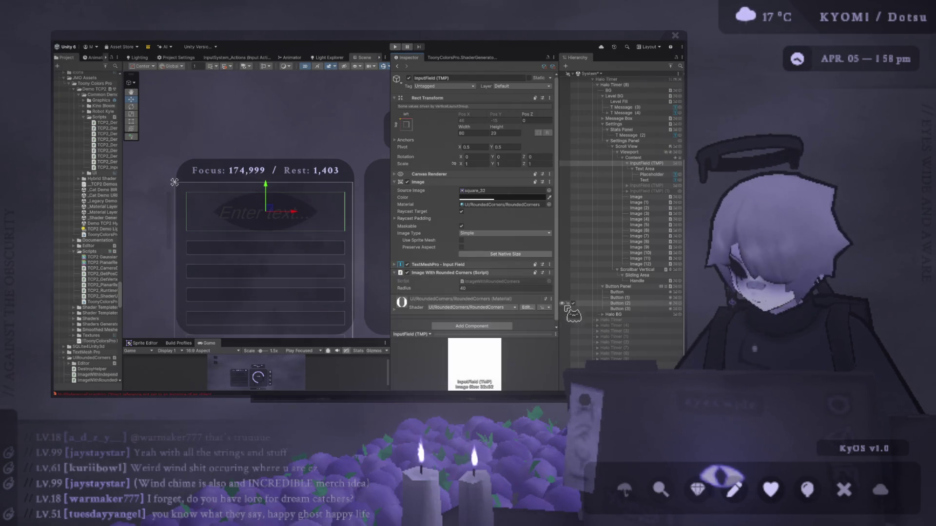
Step: Add Image With Rounded Corners with radius 5 and set the field's height to 10
left_click(480, 288)
type("2")
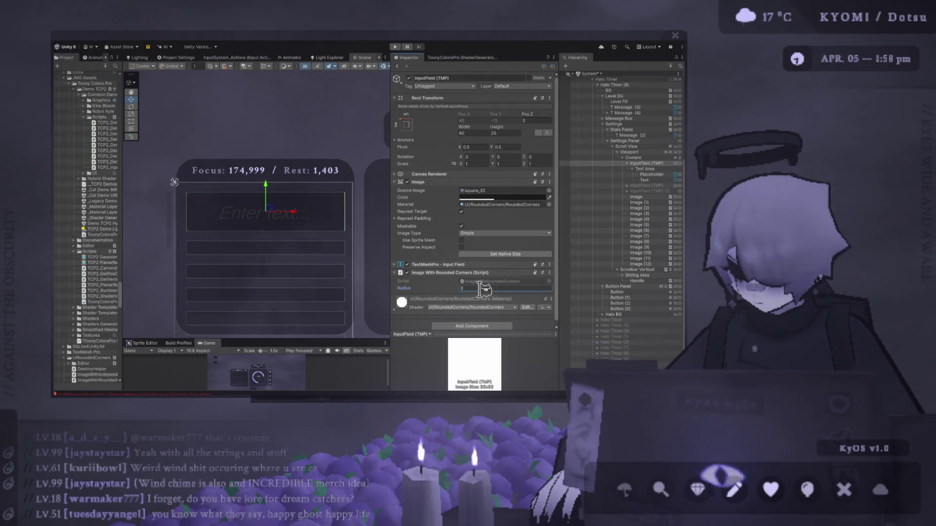
key("BackSpace")
type("4")
key("BackSpace")
type("5")
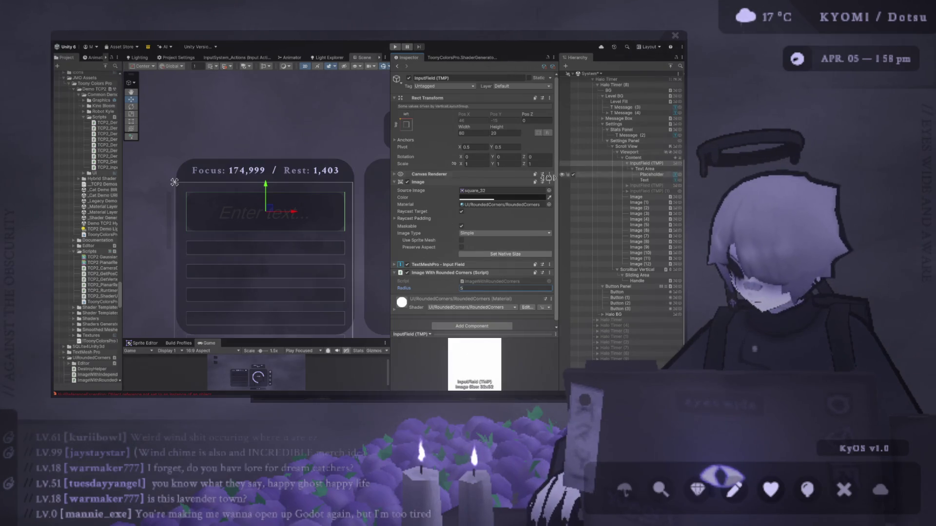
left_click(511, 133)
type("10")
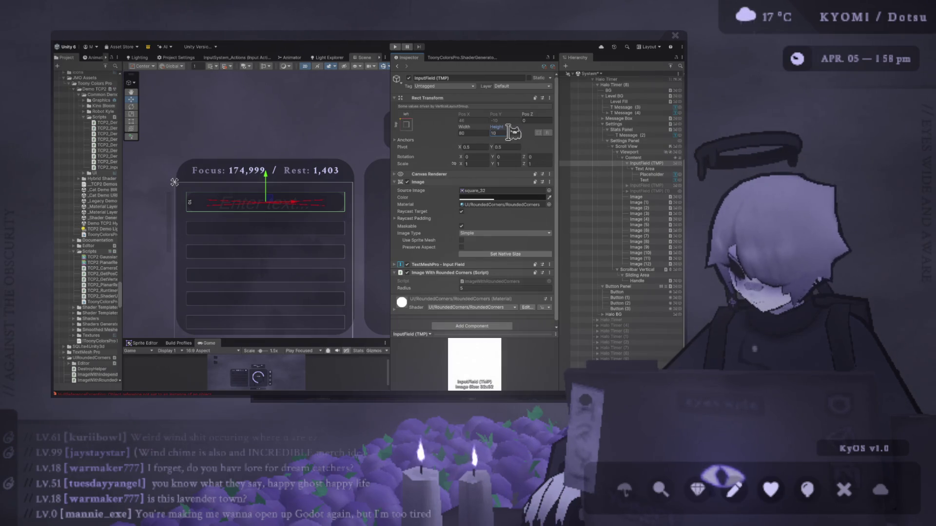
Step: Set the rounded input field's Rect Transform Height to 13
mouse_move(496, 127)
left_mouse_down()
mouse_move(493, 142)
mouse_move(424, 143)
left_mouse_up()
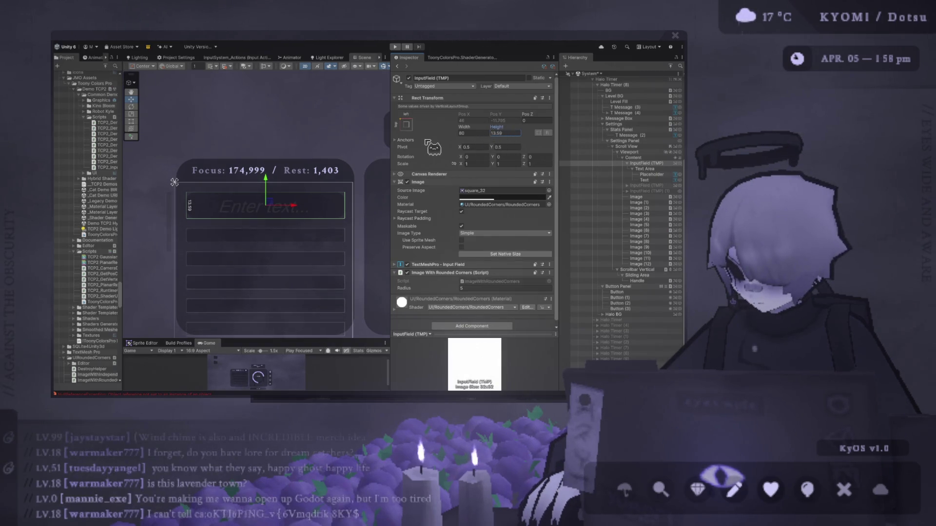
left_click(511, 129)
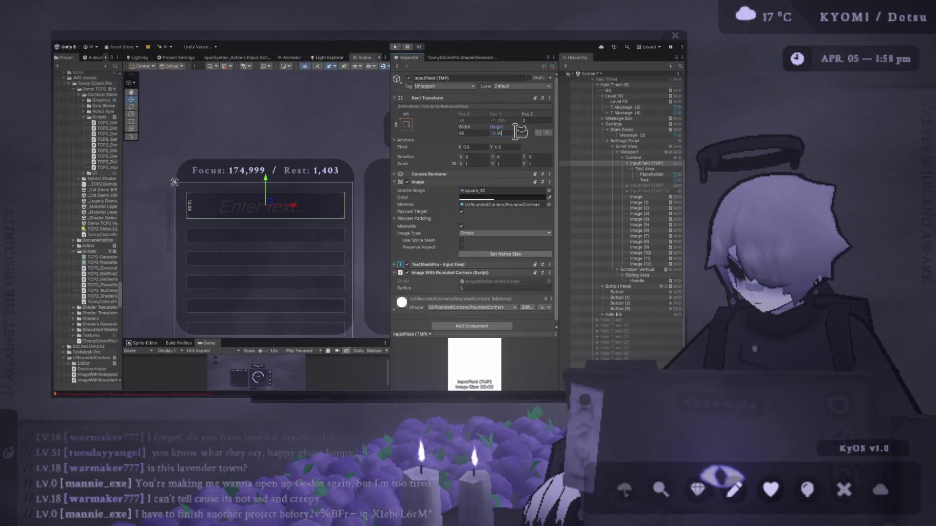
type("13")
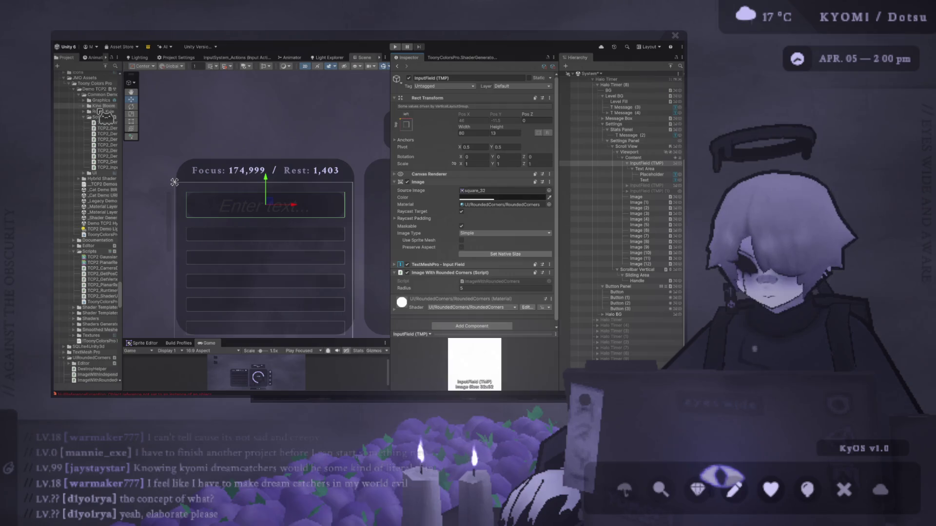
scroll(156, 192, "down", 3)
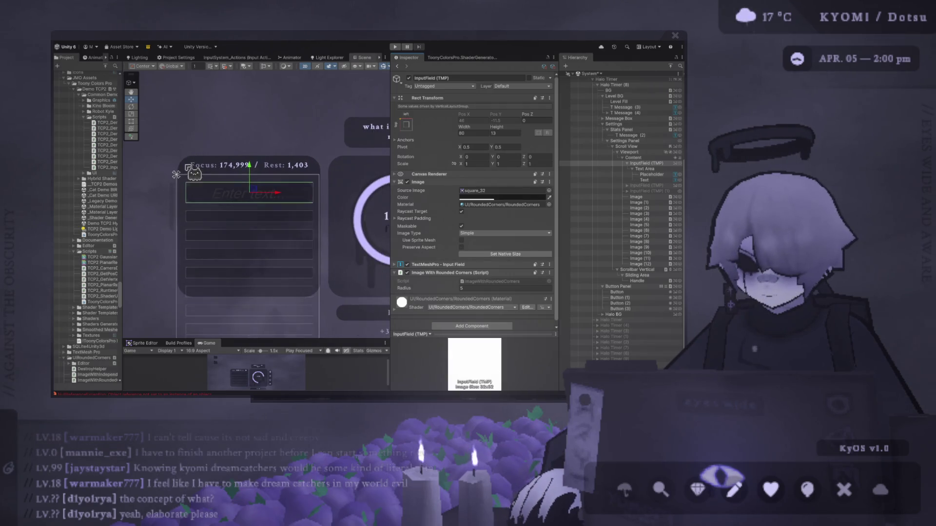
left_click_drag(156, 192, 147, 197)
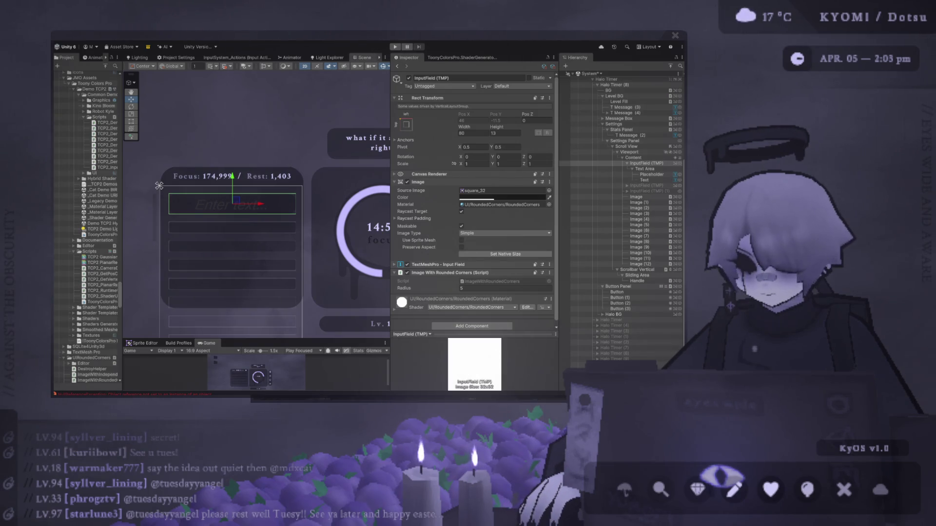
scroll(246, 181, "up", 1)
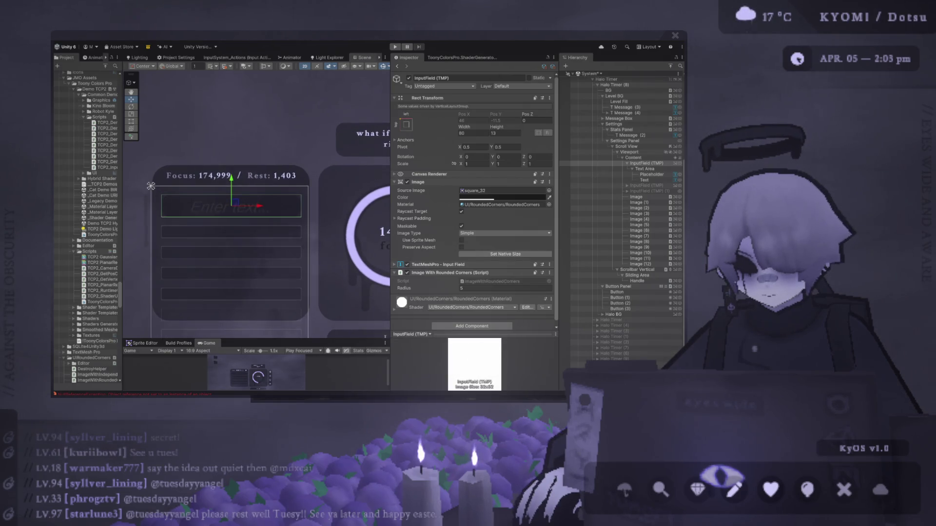
Step: Select the Text Area and adjust its bottom and left Rect Transform offsets
scroll(178, 183, "up", 5)
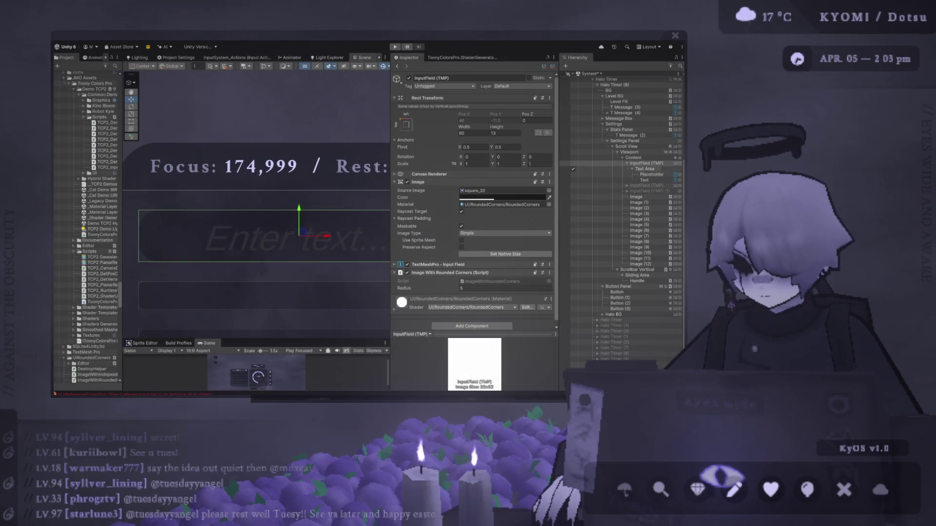
left_click(644, 169)
left_click(519, 126)
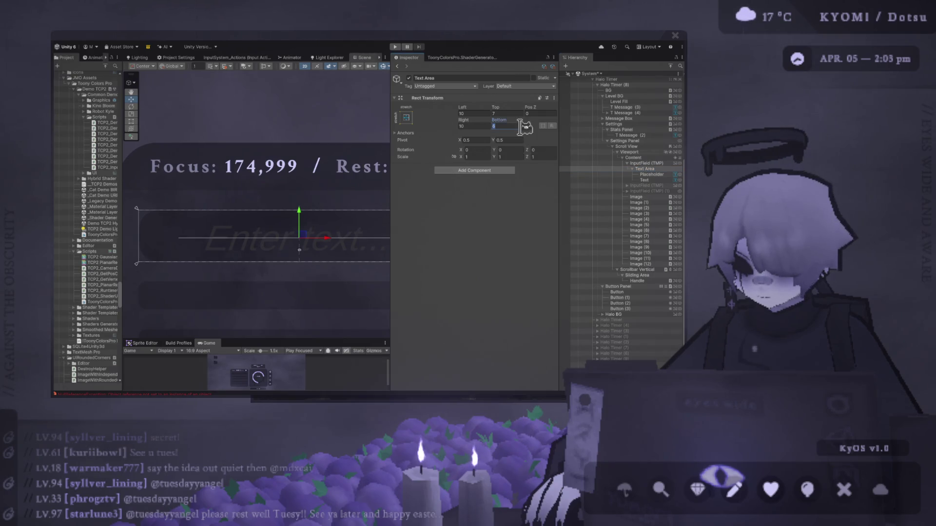
mouse_move(499, 120)
left_mouse_down()
mouse_move(480, 121)
mouse_move(503, 120)
mouse_move(487, 107)
mouse_move(499, 107)
left_mouse_up()
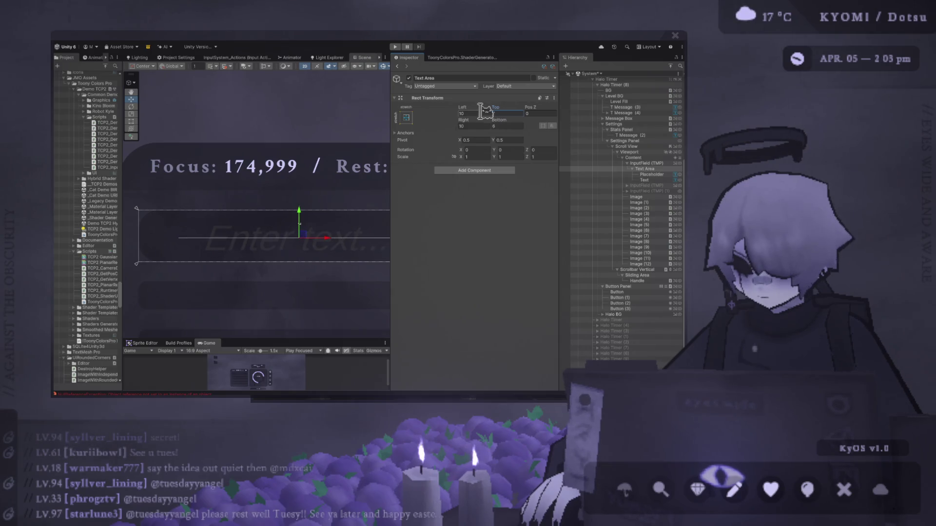
left_click_drag(251, 130, 215, 98)
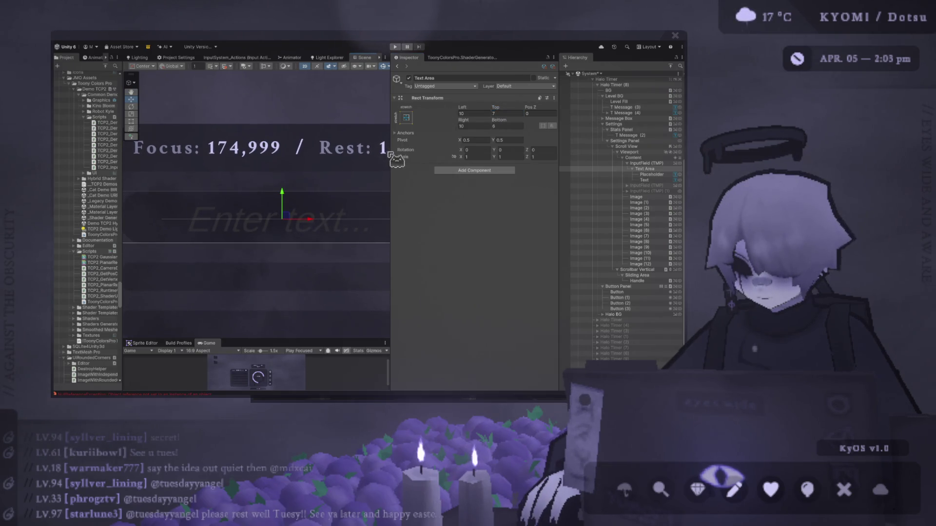
left_click_drag(489, 110, 480, 113)
type("10")
key("Return")
Step: Set the Text Area's right and bottom offsets to 0, then reselect InputField (TMP)
scroll(281, 160, "down", 2)
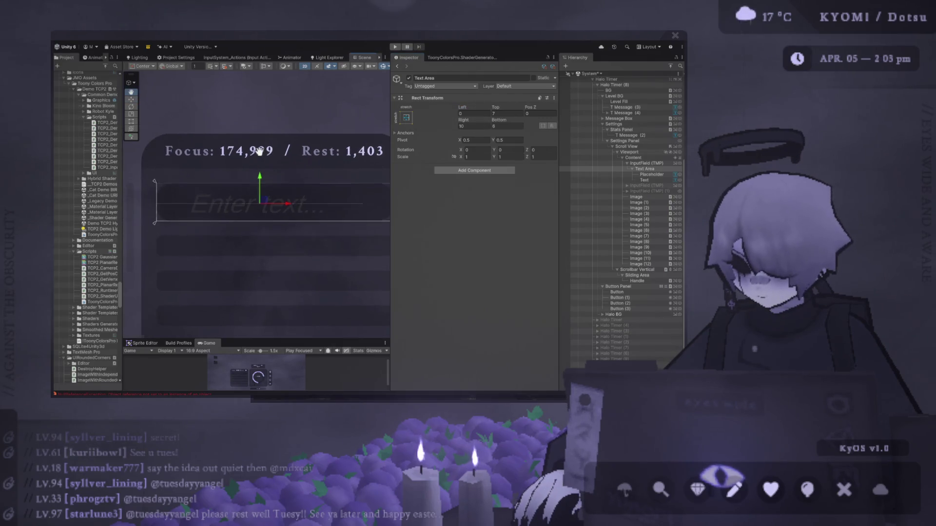
left_click_drag(281, 160, 249, 166)
mouse_move(486, 128)
left_mouse_down()
mouse_move(480, 112)
mouse_move(502, 121)
left_mouse_up()
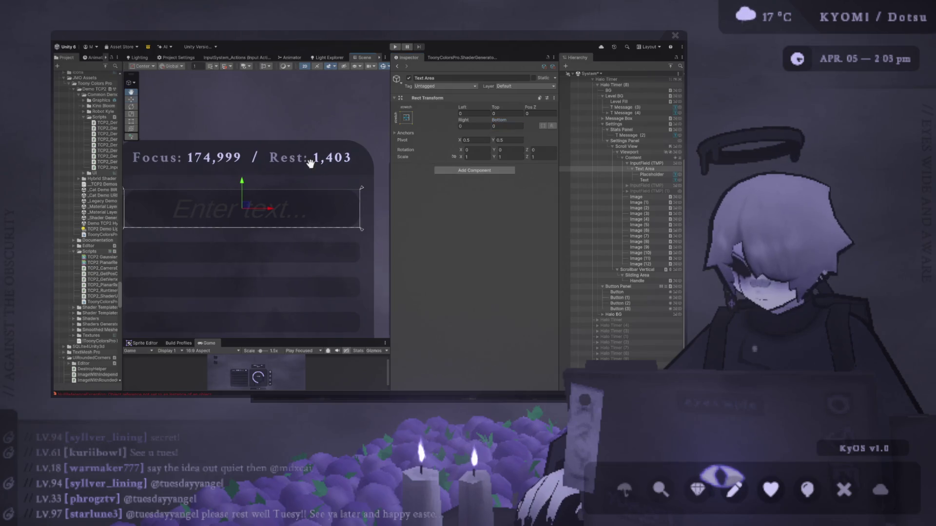
left_click_drag(319, 172, 334, 170)
left_click(643, 164)
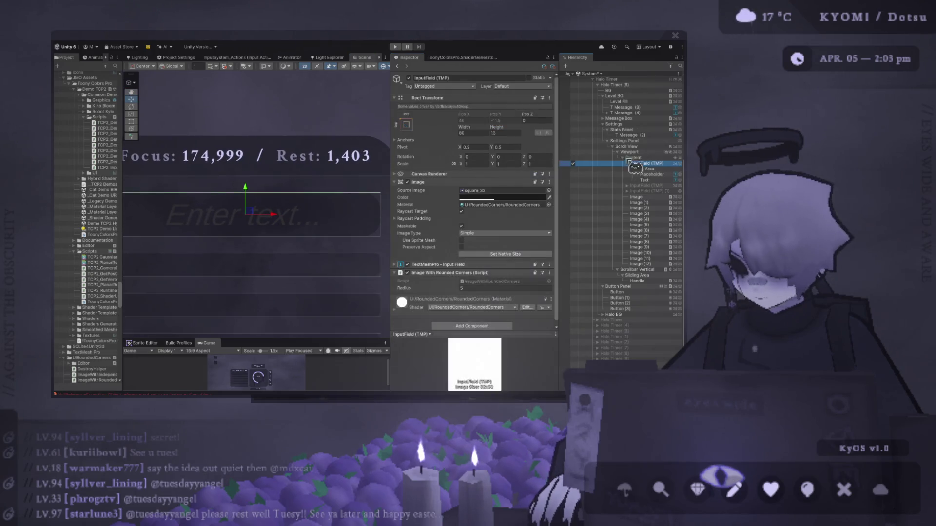
Step: Set the input field's Rect Transform Height to 8
mouse_move(499, 126)
left_mouse_down()
mouse_move(485, 133)
mouse_move(507, 132)
left_mouse_up()
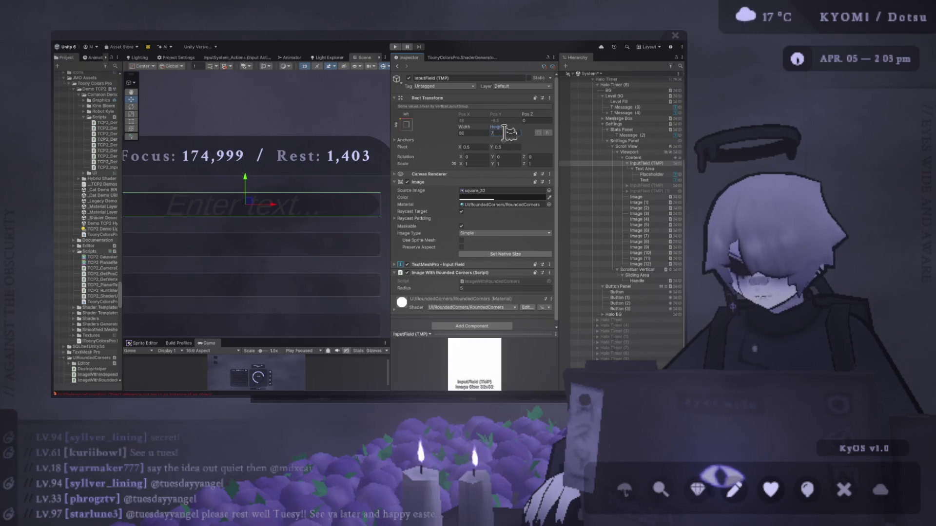
type("7")
key("Return")
scroll(287, 226, "down", 5)
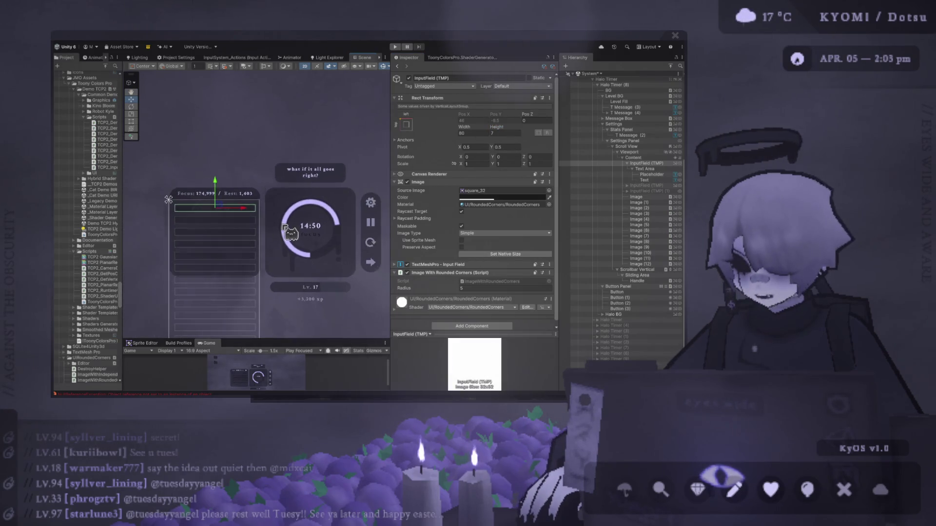
scroll(150, 180, "up", 5)
left_click(506, 133)
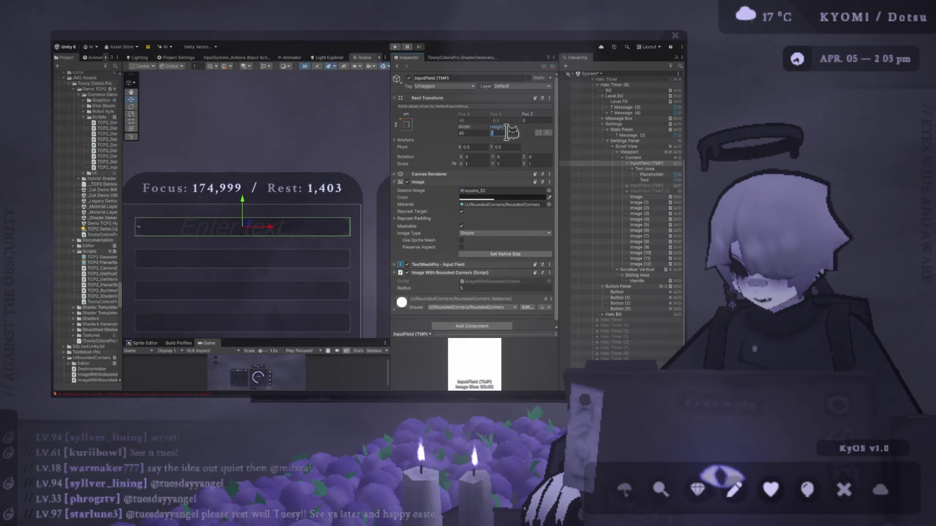
type("8")
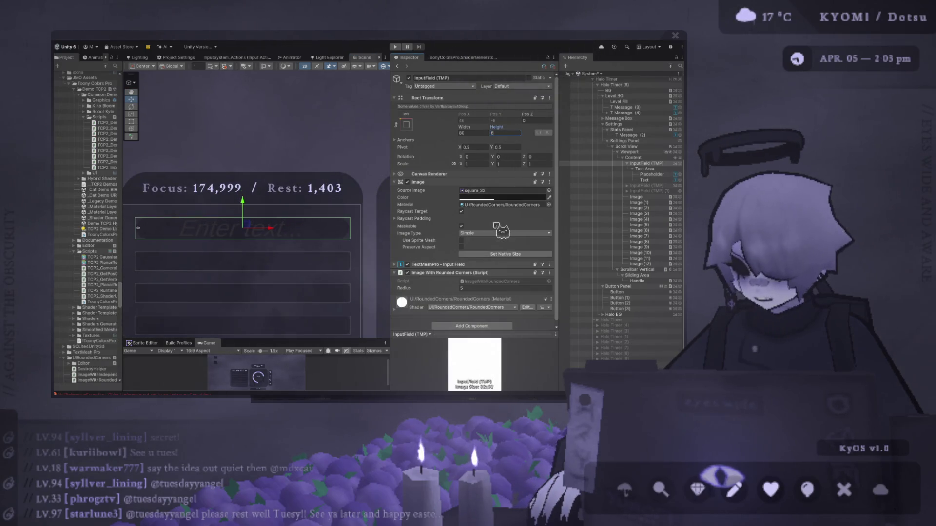
scroll(497, 243, "down", 1)
Step: Set the rounded-corner Radius to 2 and select the Text and Placeholder objects
left_click(476, 282)
type("2")
scroll(324, 288, "up", 5)
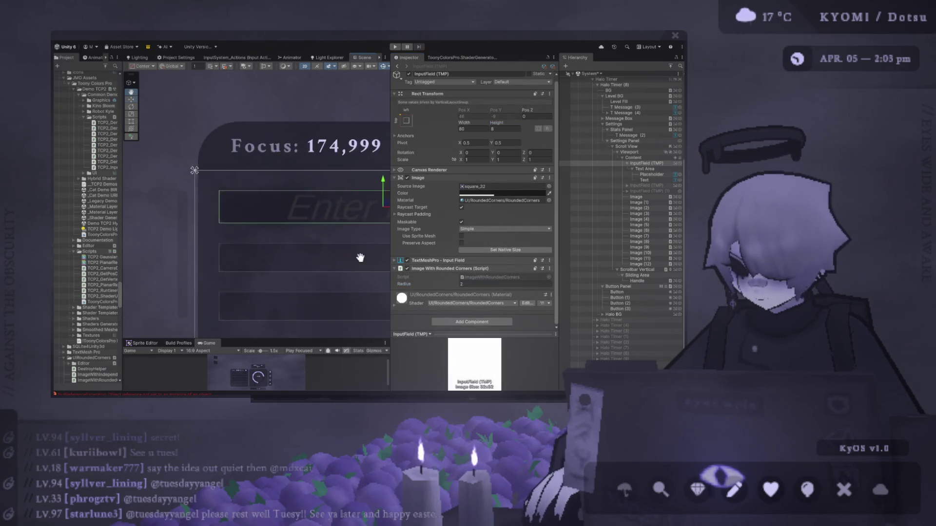
scroll(236, 250, "down", 5)
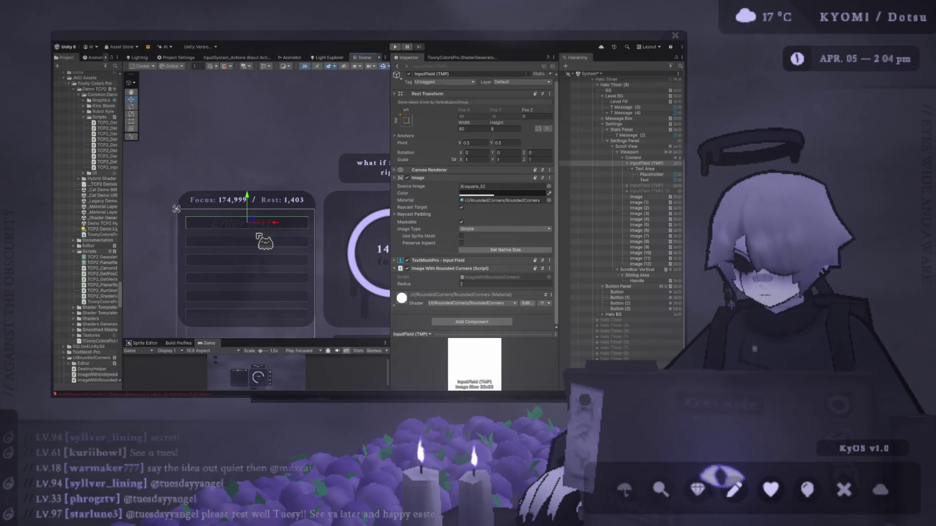
left_click(643, 180)
left_click(652, 174, "ctrl")
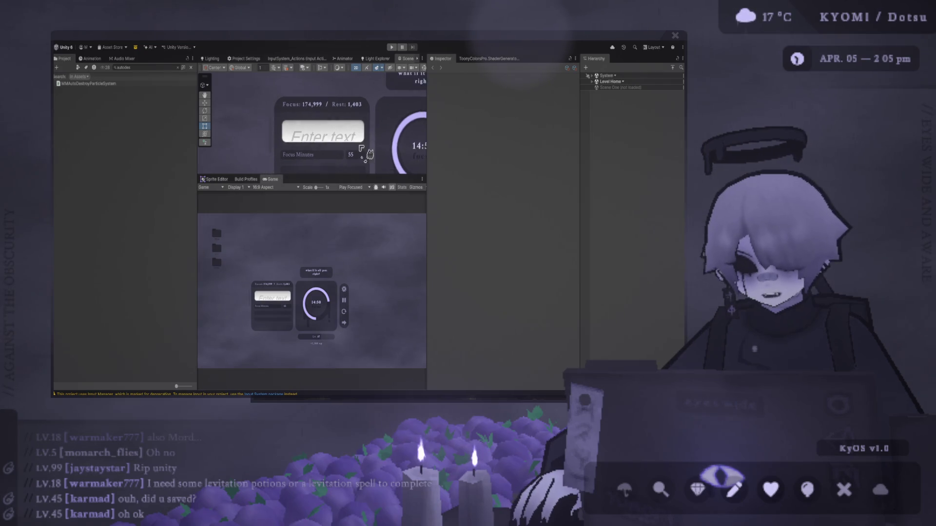
Step: Make the Scene view taller by lowering the Scene/Game splitter
mouse_move(434, 174)
left_mouse_down()
mouse_move(438, 309)
mouse_move(438, 255)
left_mouse_up()
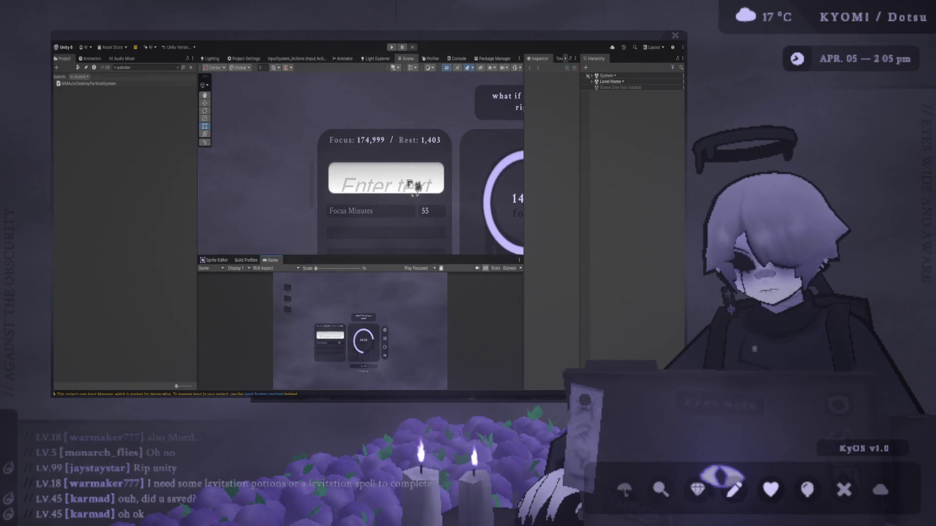
scroll(398, 171, "up", 1)
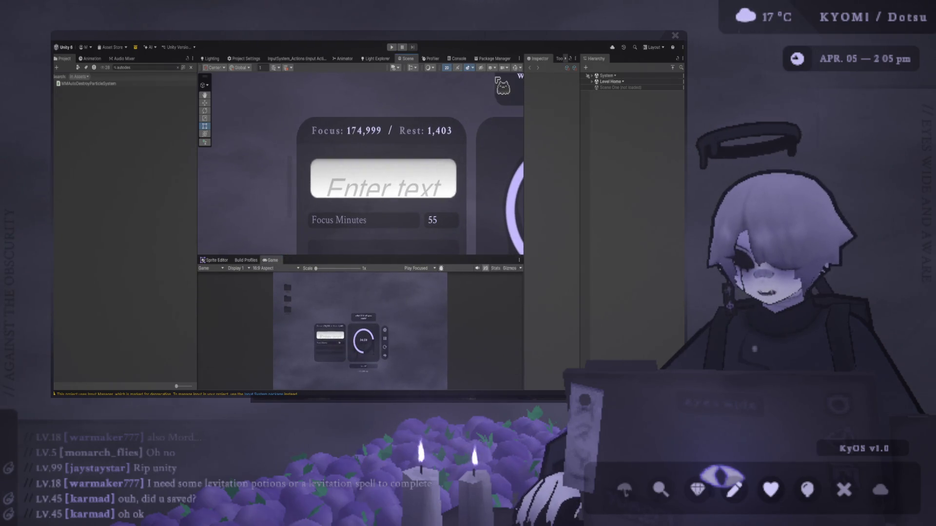
left_click(514, 67)
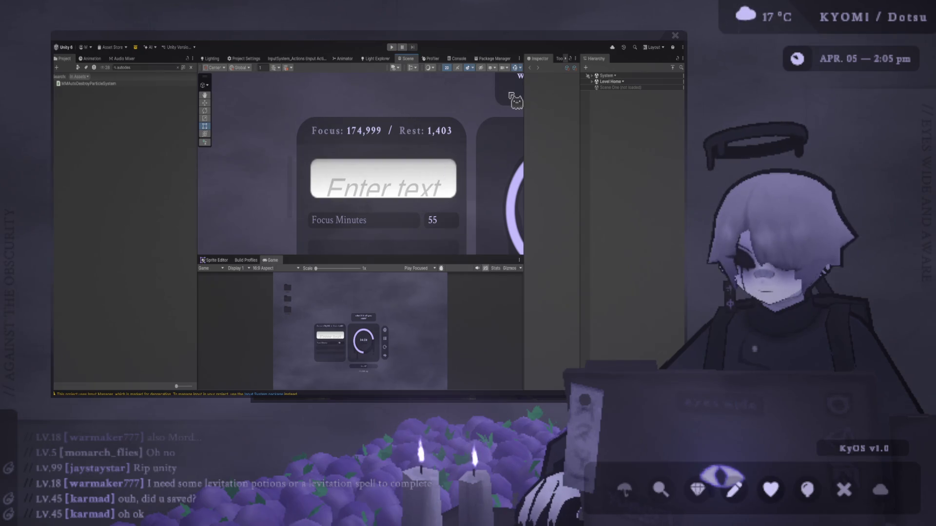
Step: Frame the Enter text input field and widen the settings panel toward the left
left_click(389, 188)
key("f")
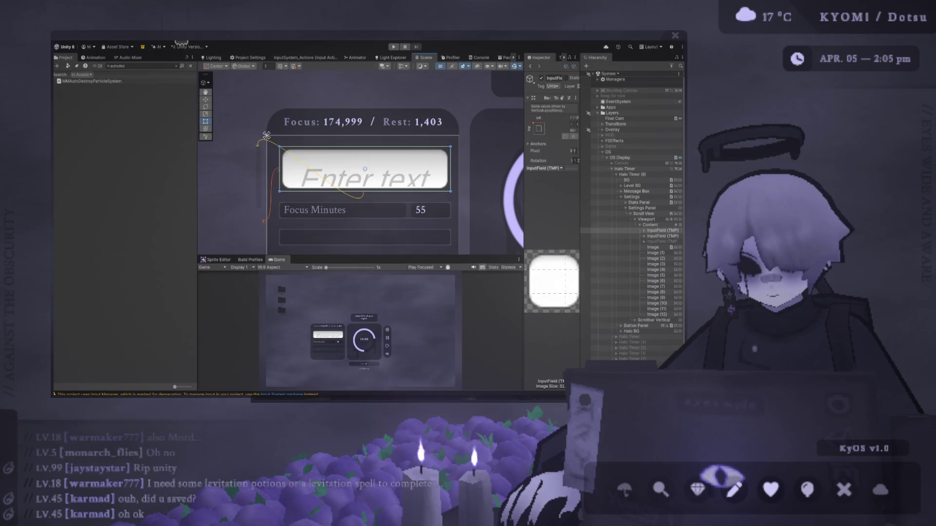
left_click_drag(267, 135, 246, 134)
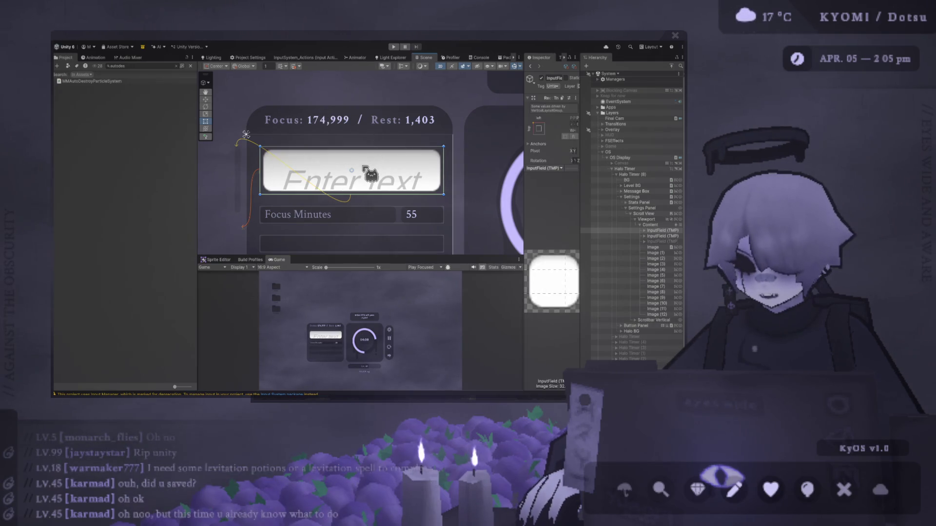
left_click(650, 225)
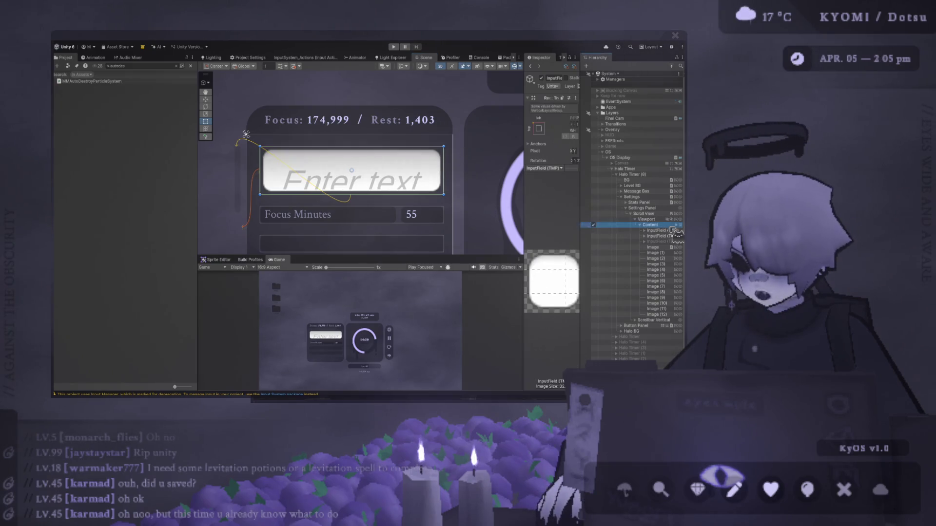
Step: Give the first input field a black square_32 Simple background image
left_click_drag(524, 175, 469, 172)
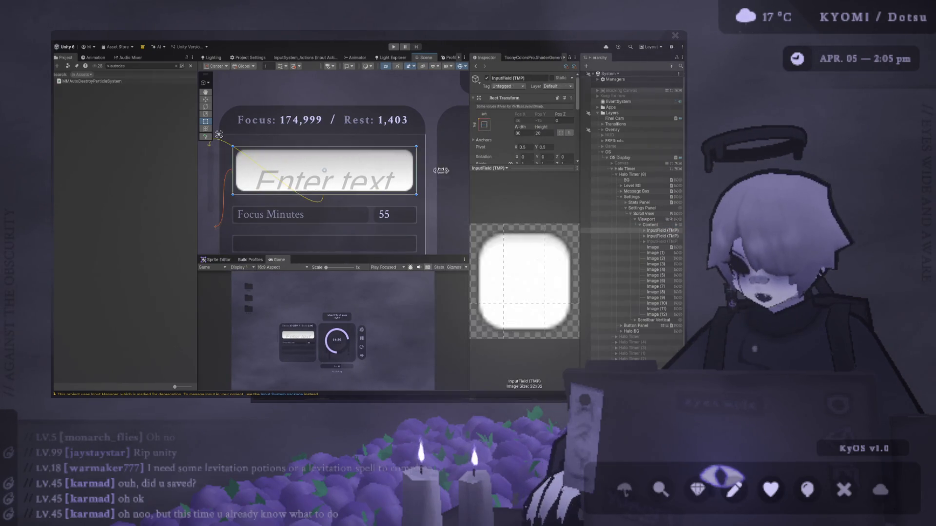
left_click(653, 225)
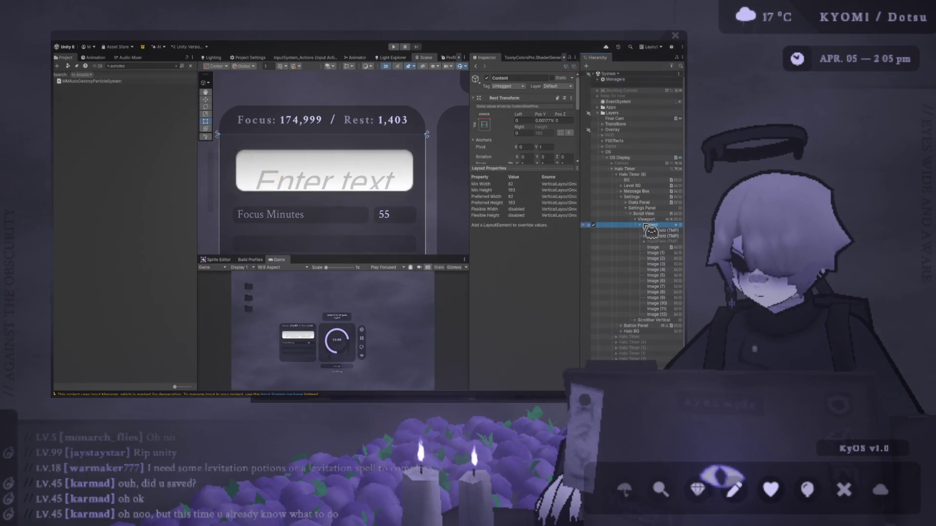
left_click(662, 230)
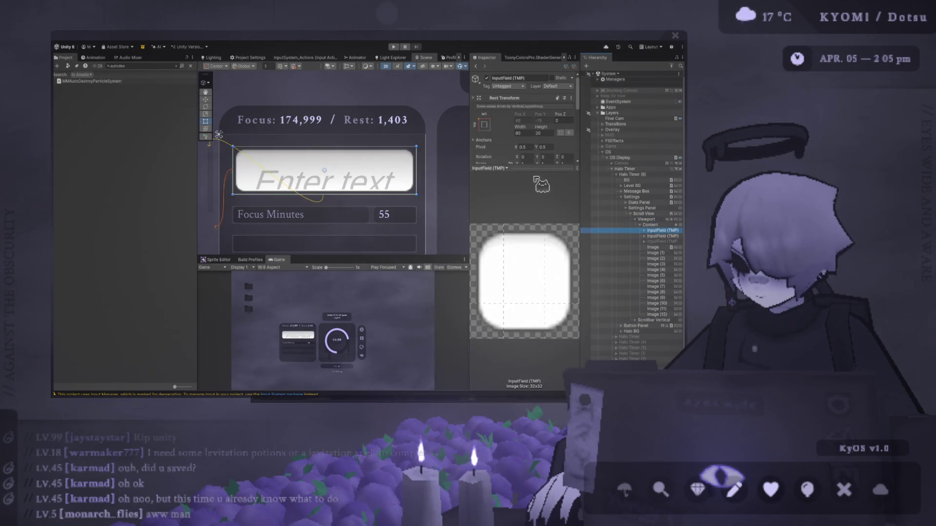
left_click(535, 177)
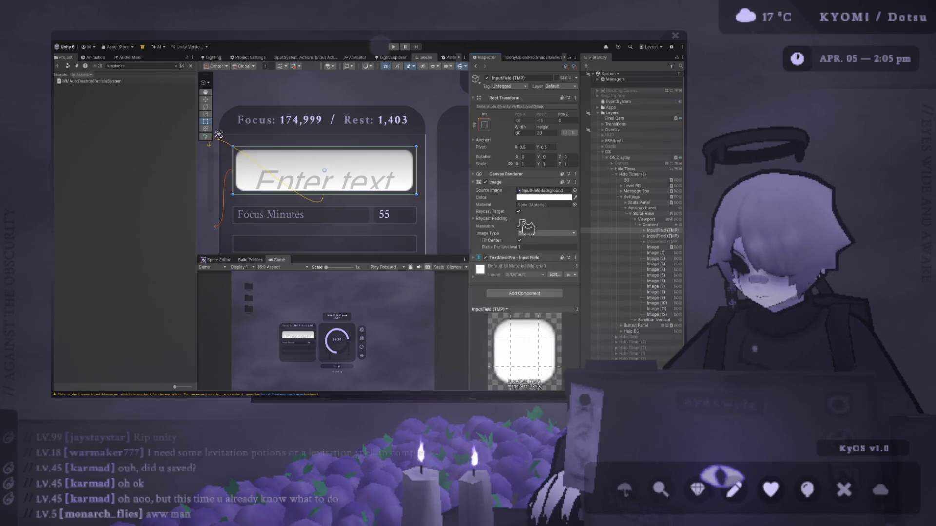
scroll(382, 161, "down", 2)
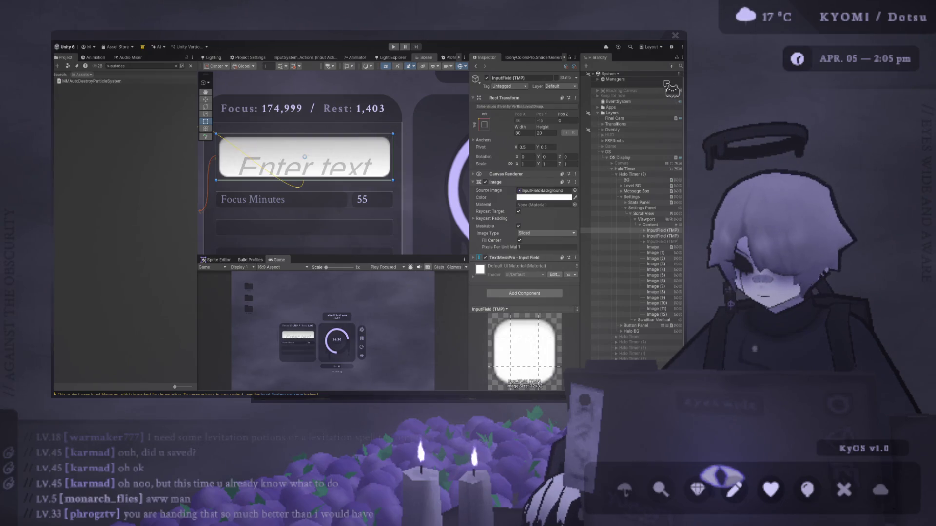
key("ctrl+z")
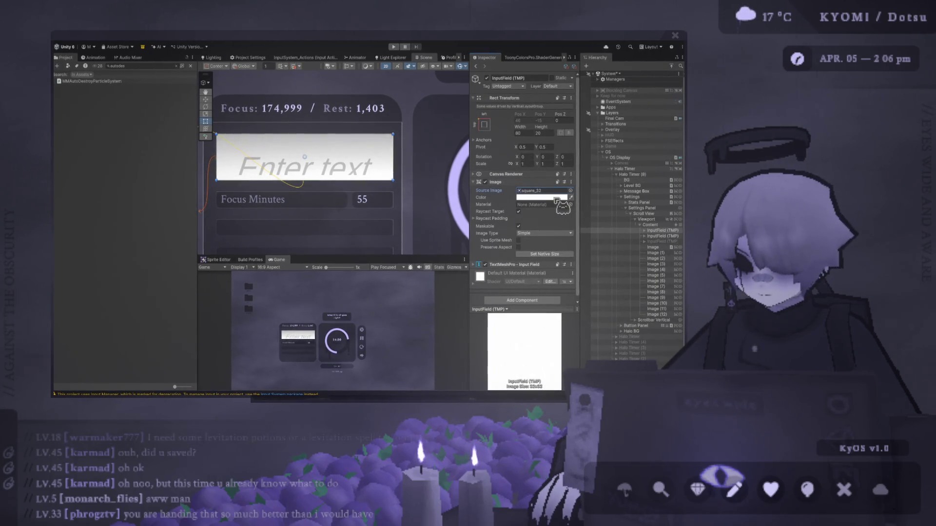
key("ctrl+z")
Step: Collapse Raycast Padding and the Image component, then expand the field's children
left_click(502, 218)
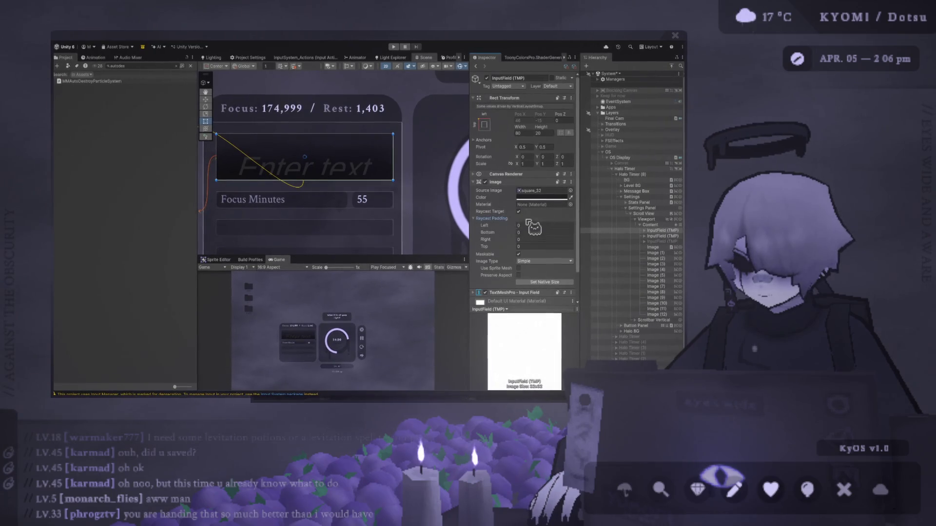
left_click(497, 219)
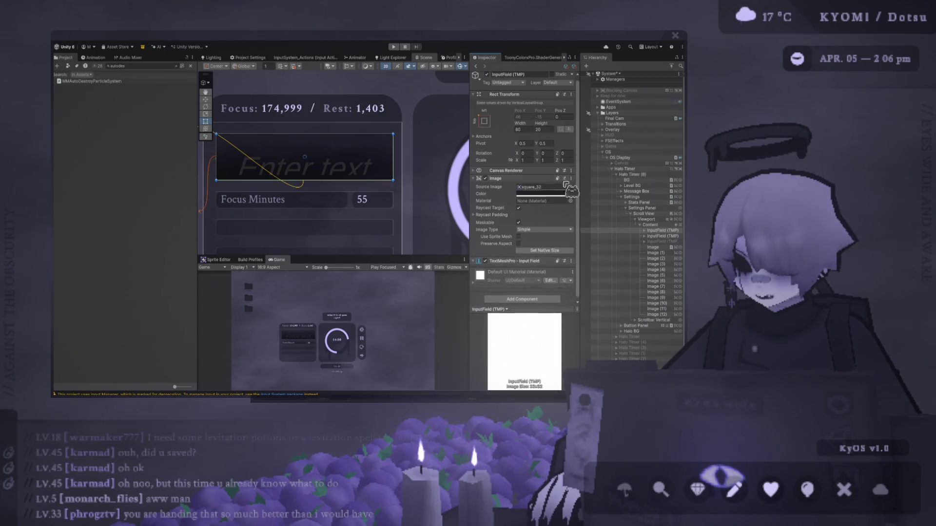
left_click(660, 230)
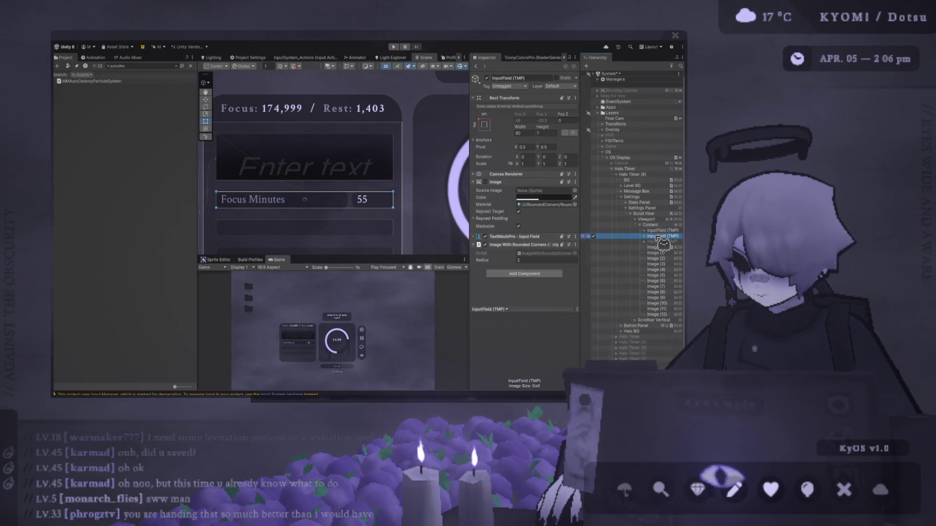
left_click(530, 184)
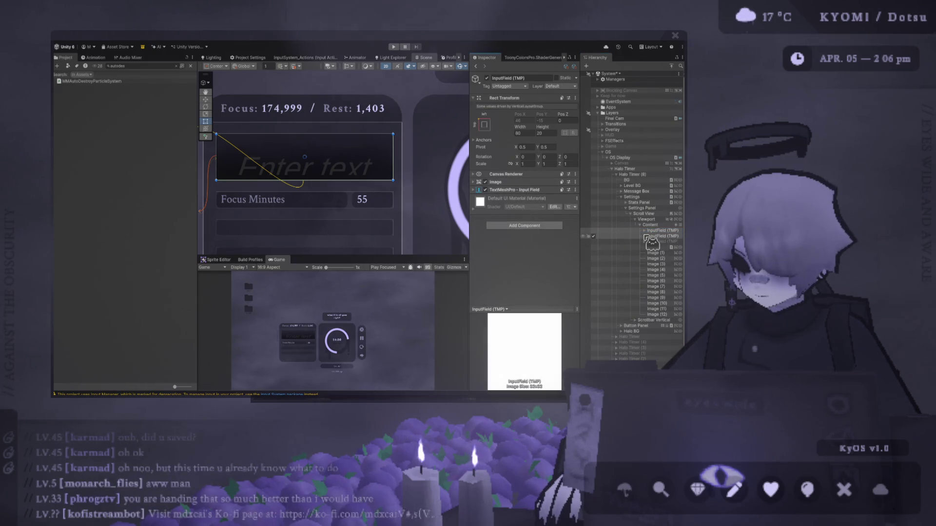
left_click(645, 231)
Step: Center-align the input field's Placeholder text
left_click(662, 237)
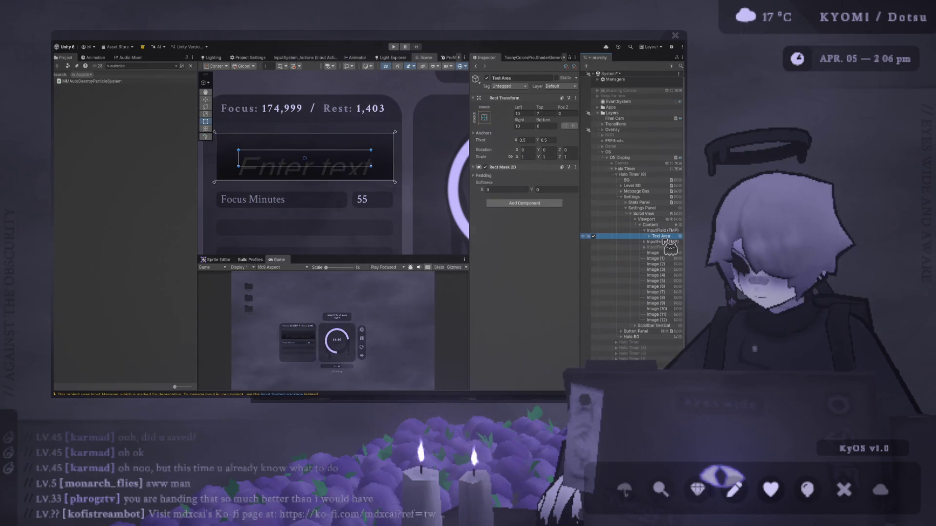
left_click(649, 236)
left_click(664, 242)
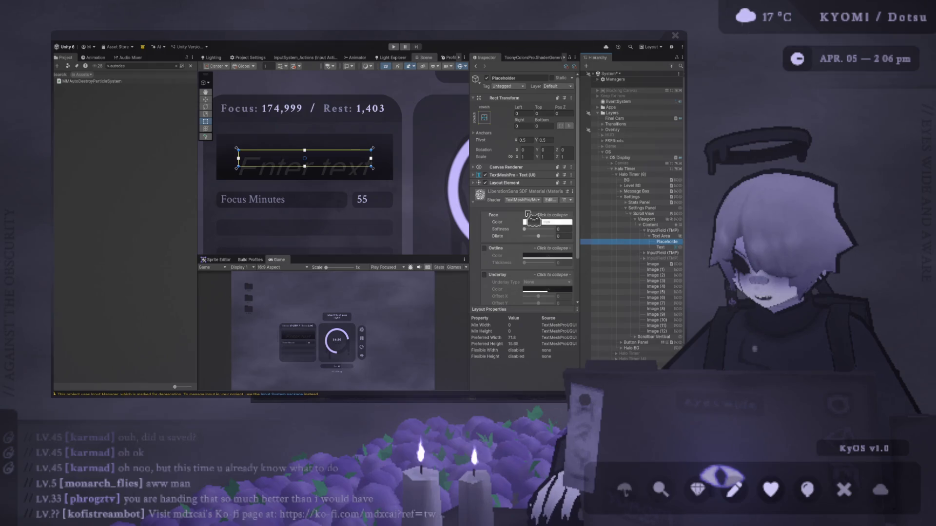
left_click(542, 175)
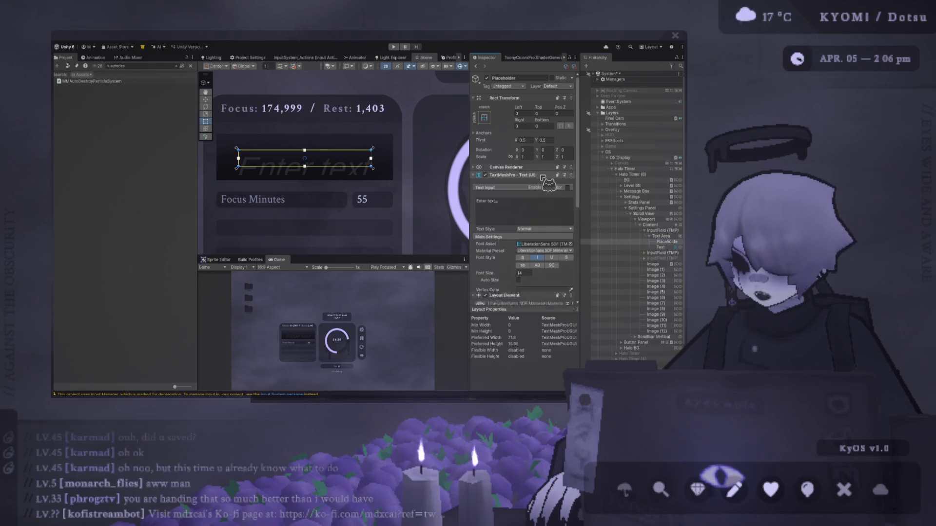
scroll(533, 248, "down", 5)
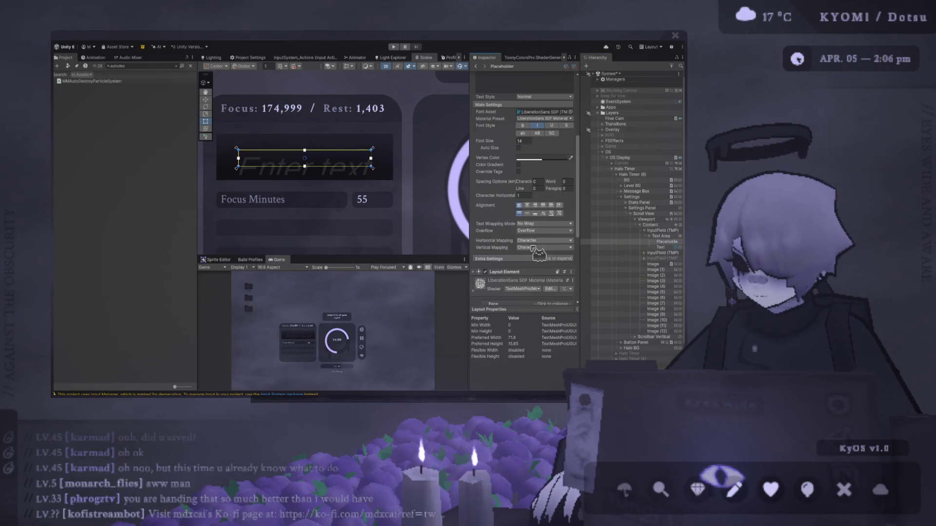
left_click(534, 205)
left_click(527, 205)
Step: Review the Text and Placeholder settings, ending on the Text Area's insets and Rect Mask 2D
left_click(663, 247)
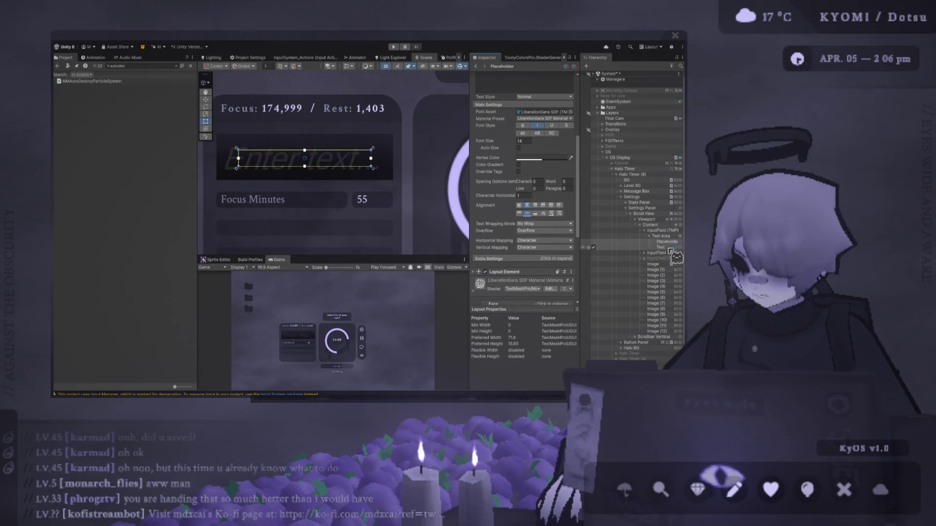
scroll(334, 198, "up", 2)
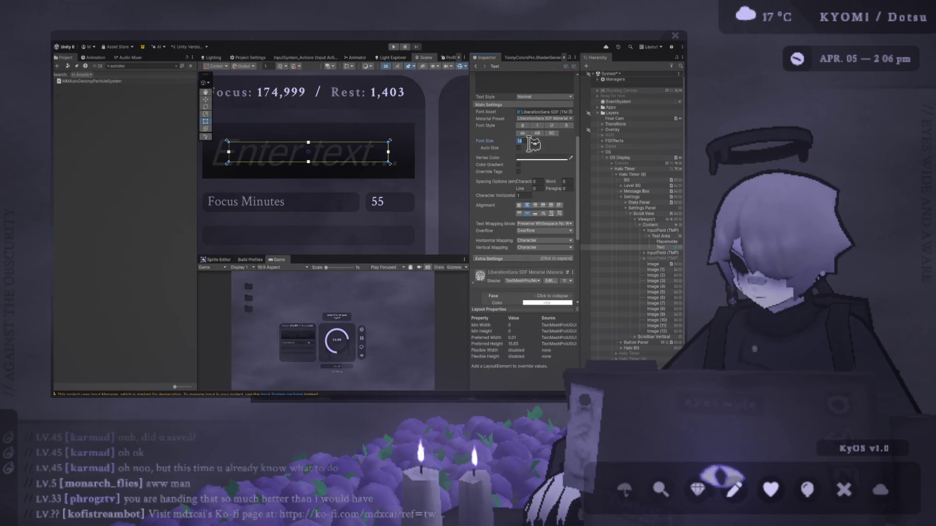
type("8")
left_click(666, 242)
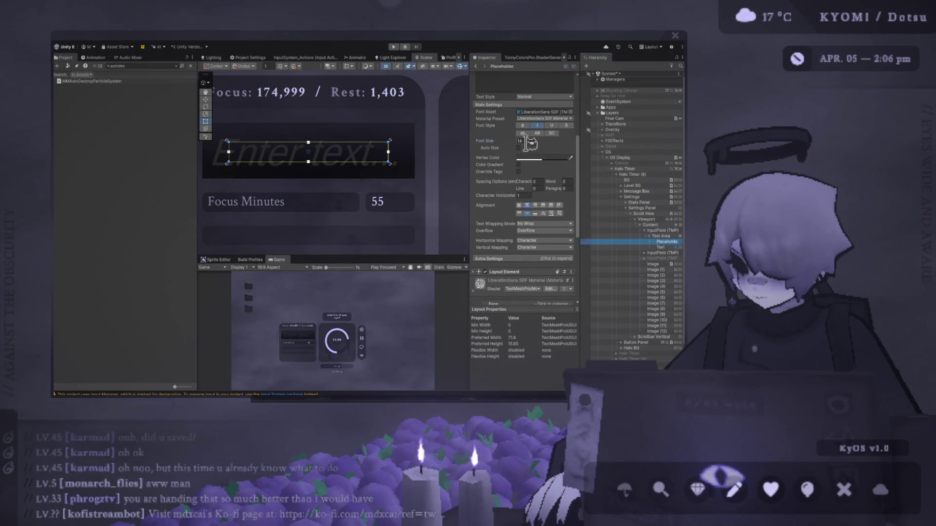
scroll(426, 138, "down", 2)
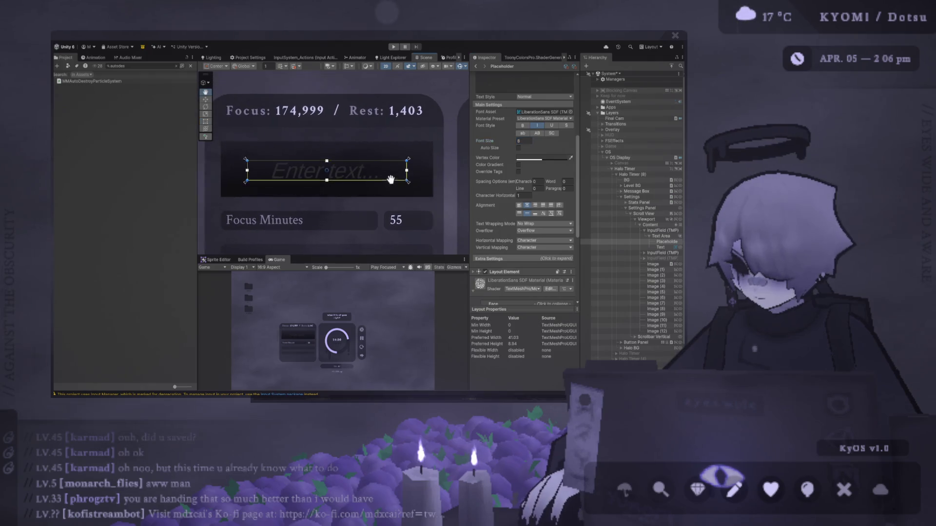
left_click(663, 236)
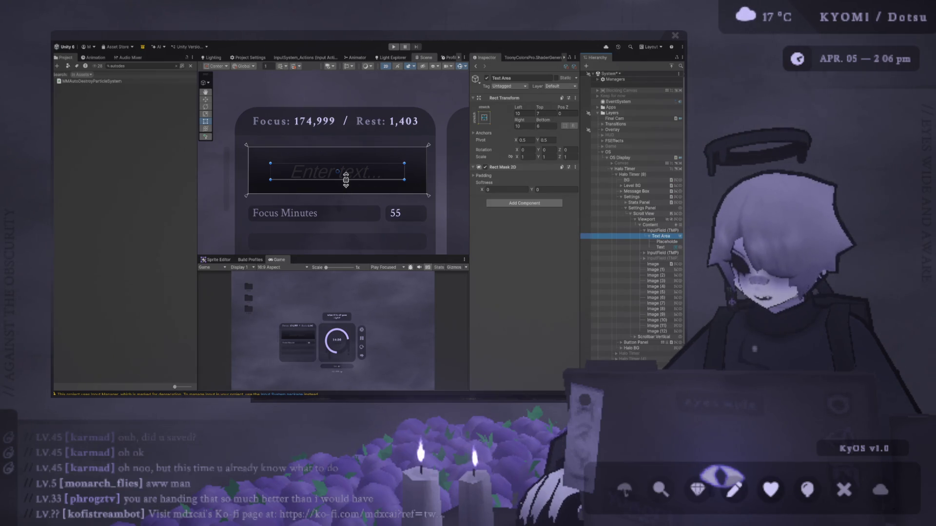
Step: Set the InputField (TMP) Selection Color to pale lavender with the eyedropper
left_click(337, 171)
left_click(336, 171)
left_click(336, 171)
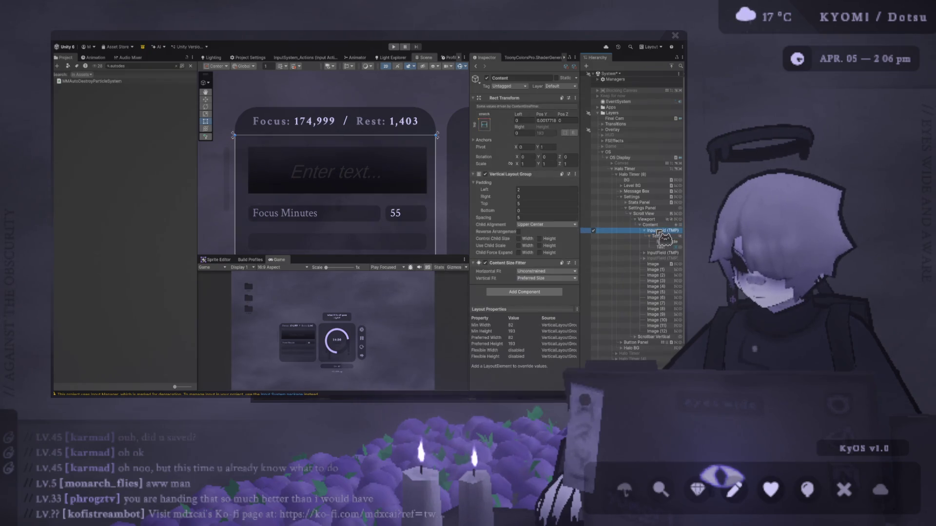
left_click(538, 197)
scroll(543, 188, "down", 10)
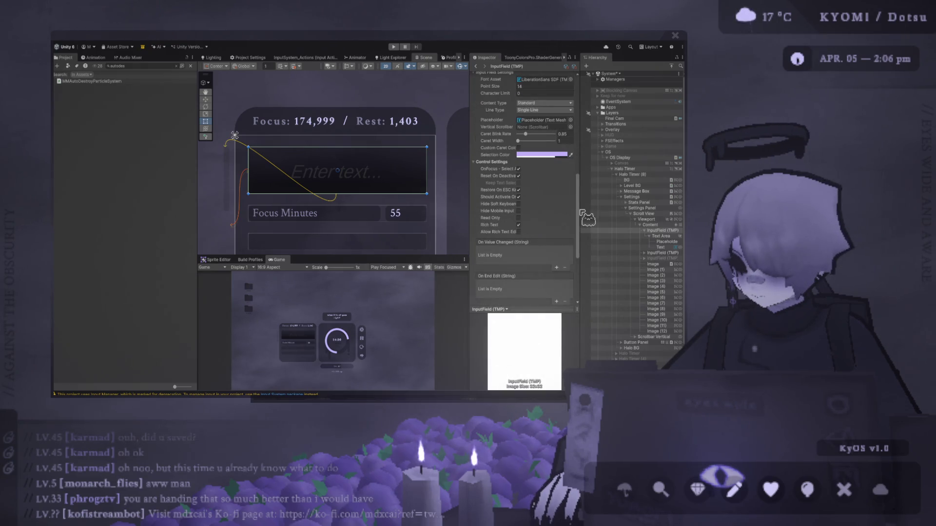
left_click(606, 129)
scroll(520, 191, "down", 5)
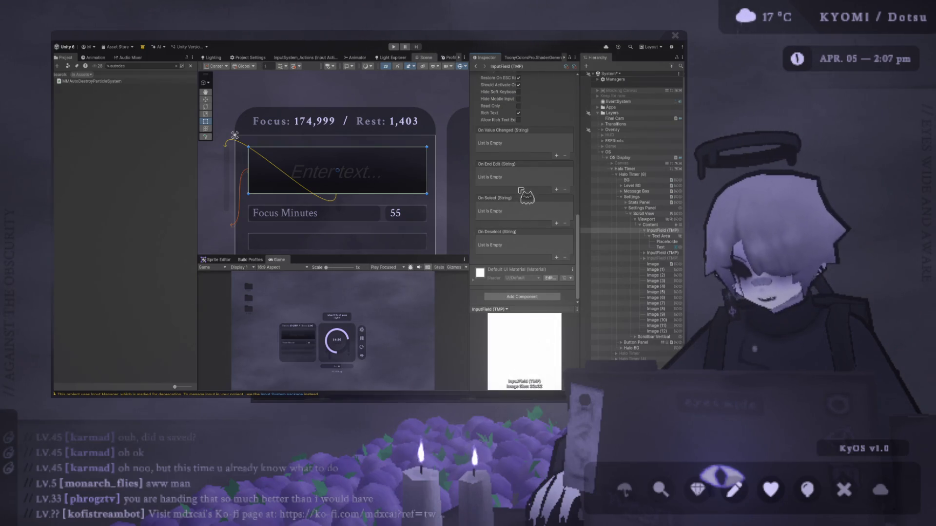
Step: Widen the Scene and Game views and select the Placeholder object
left_click_drag(198, 191, 104, 195)
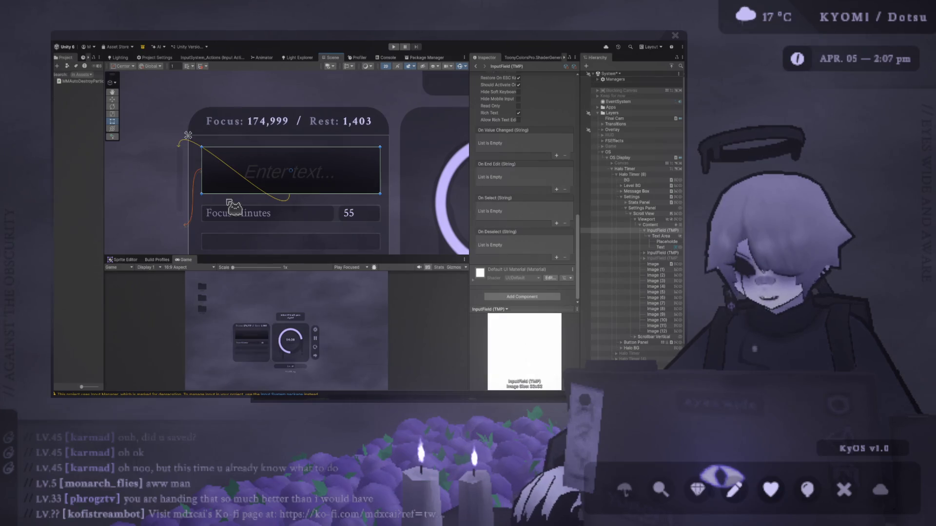
scroll(356, 176, "up", 2)
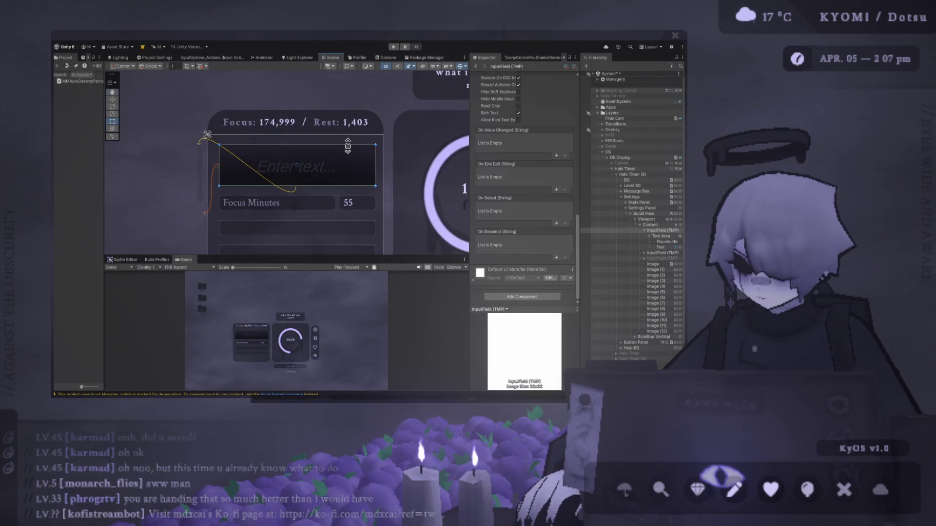
scroll(534, 172, "up", 3)
scroll(528, 166, "up", 10)
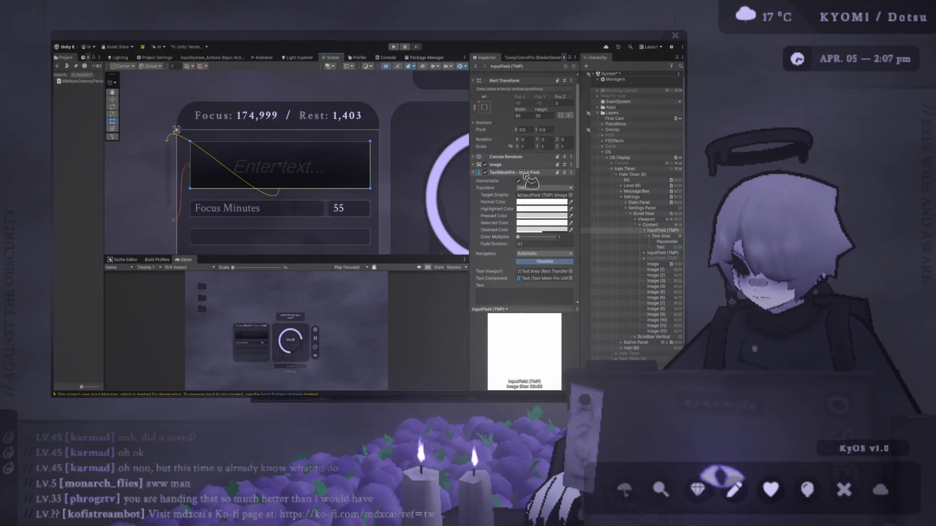
scroll(487, 239, "down", 5)
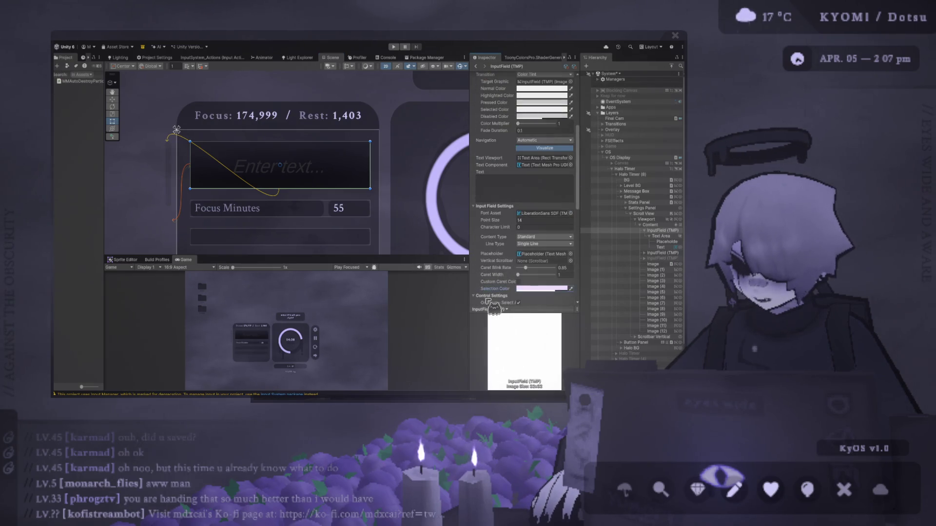
scroll(516, 180, "up", 4)
scroll(526, 166, "down", 2)
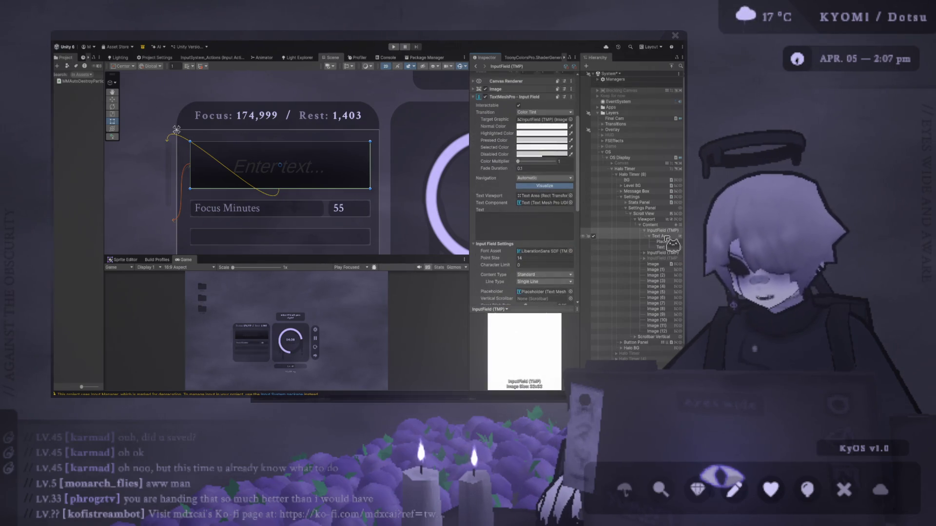
scroll(531, 242, "down", 4)
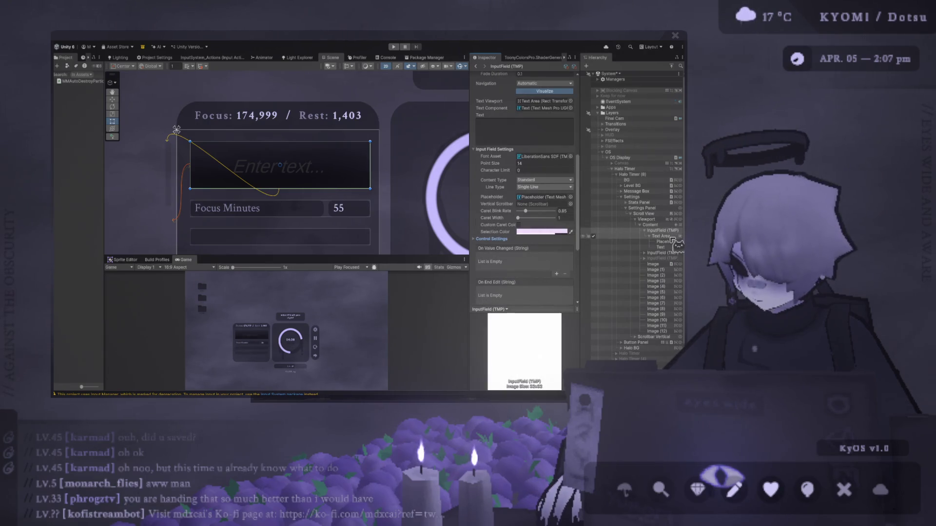
left_click(667, 242)
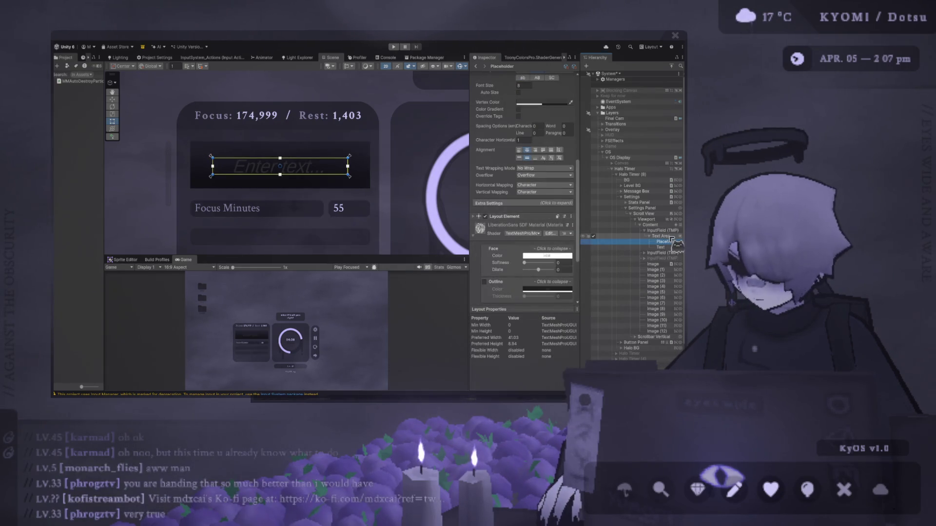
Step: Set the scroll view Viewport's Rect Mask 2D Softness Y to 50
left_click(671, 237)
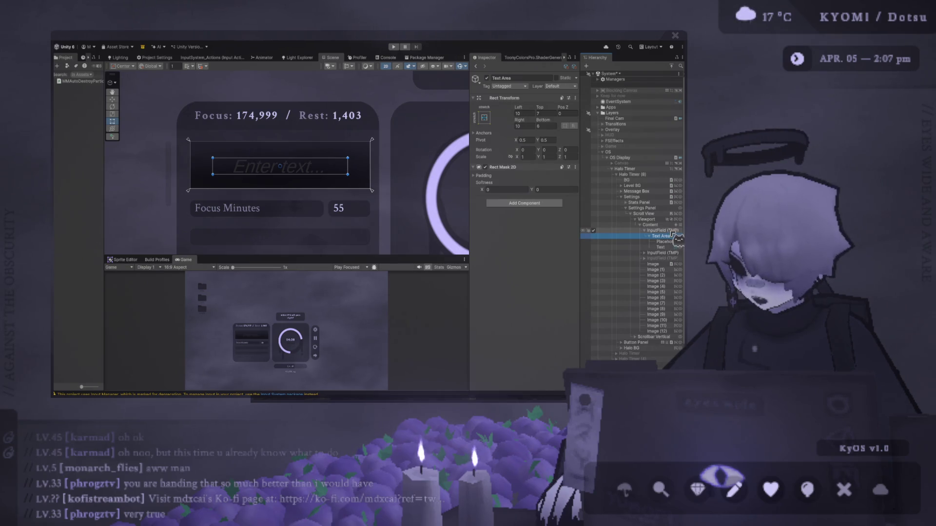
left_click(672, 231)
left_click(648, 213)
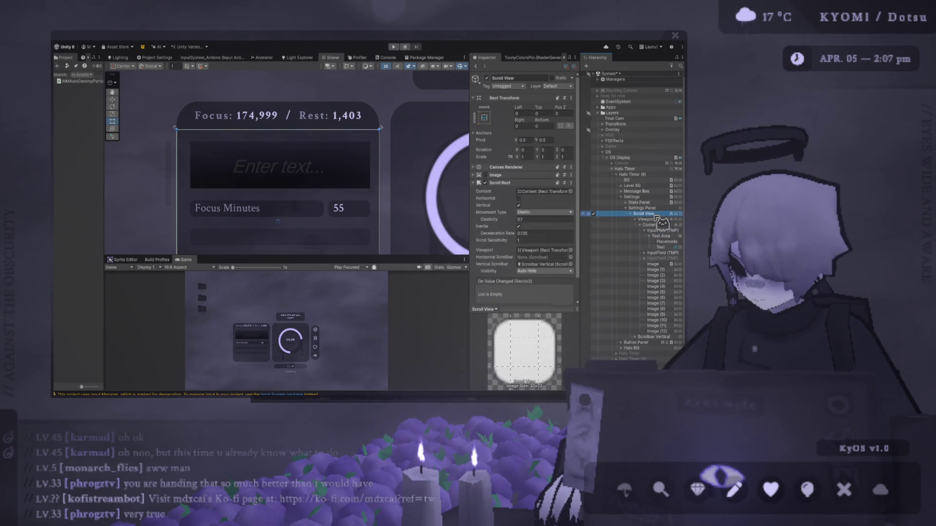
left_click(649, 220)
left_click(540, 223)
type("50")
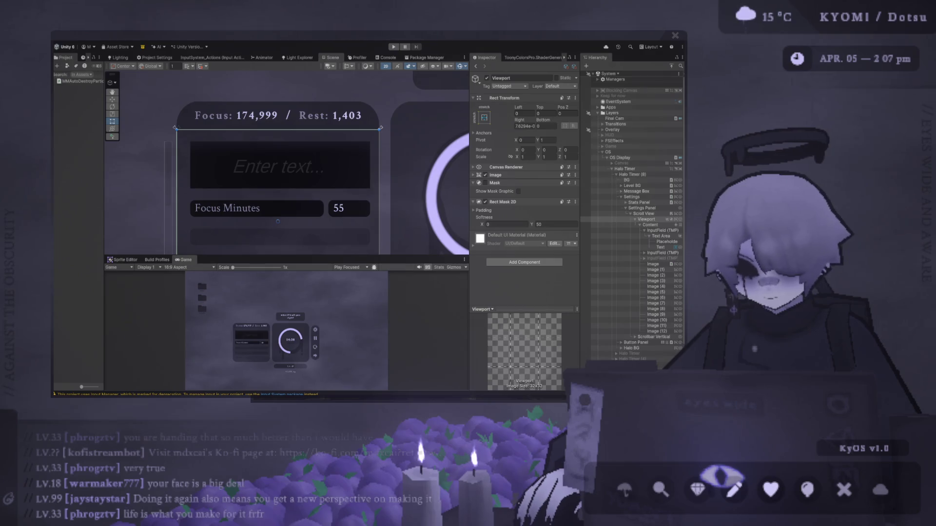
Step: Select the input field in the scene and expand its Image component
left_click(368, 164)
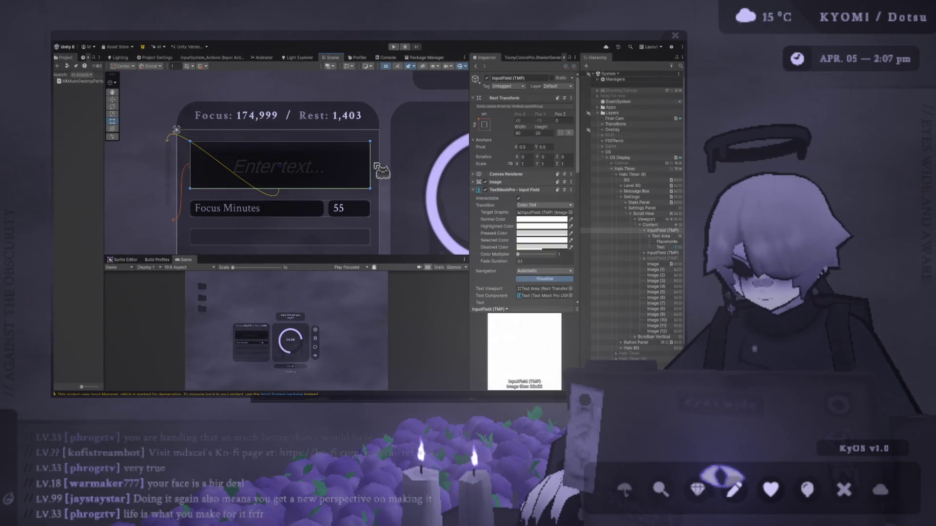
left_click(542, 190)
left_click(541, 182)
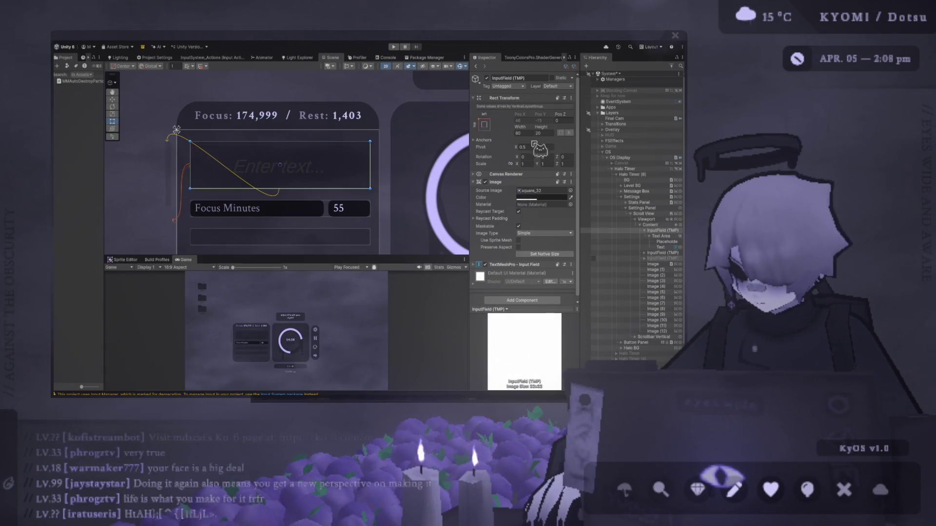
left_click(662, 236)
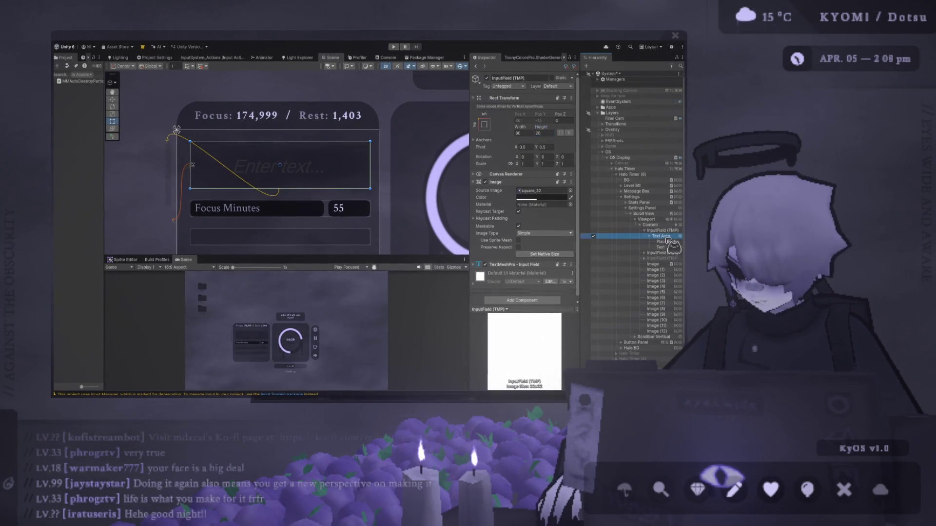
Step: Set the Text Area's Rect Transform offsets to 0
left_click(549, 125)
type("0")
left_click(545, 113)
type("0")
left_click(524, 114)
type("0")
Step: Set the InputField height to 8
left_click(661, 231)
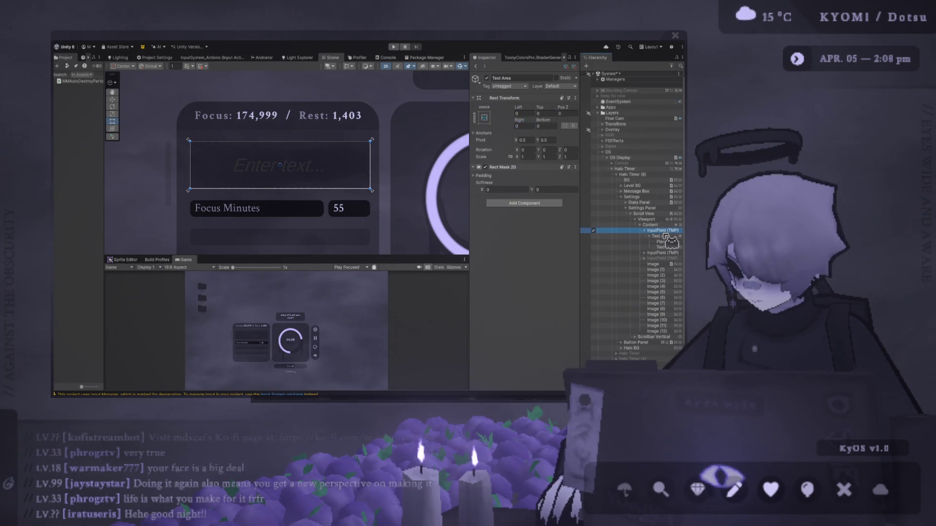
left_click(539, 133)
type("10")
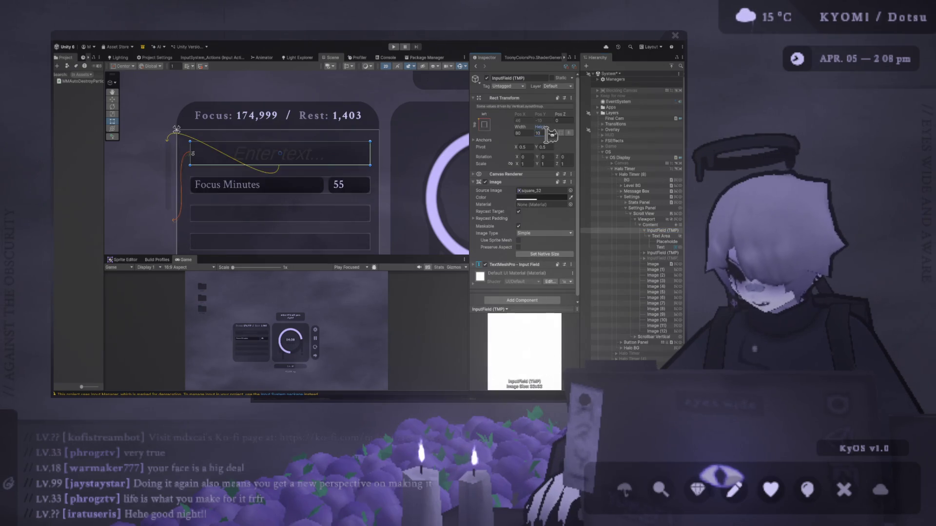
key("BackSpace")
key("BackSpace")
type("8")
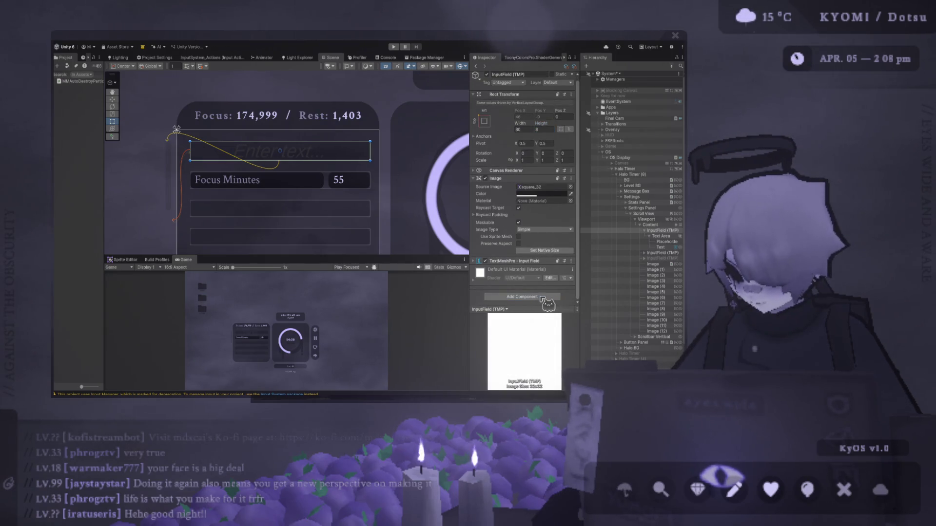
Step: Add Image With Rounded Corners with radius 3 to the input field
left_click_drag(548, 312, 546, 309)
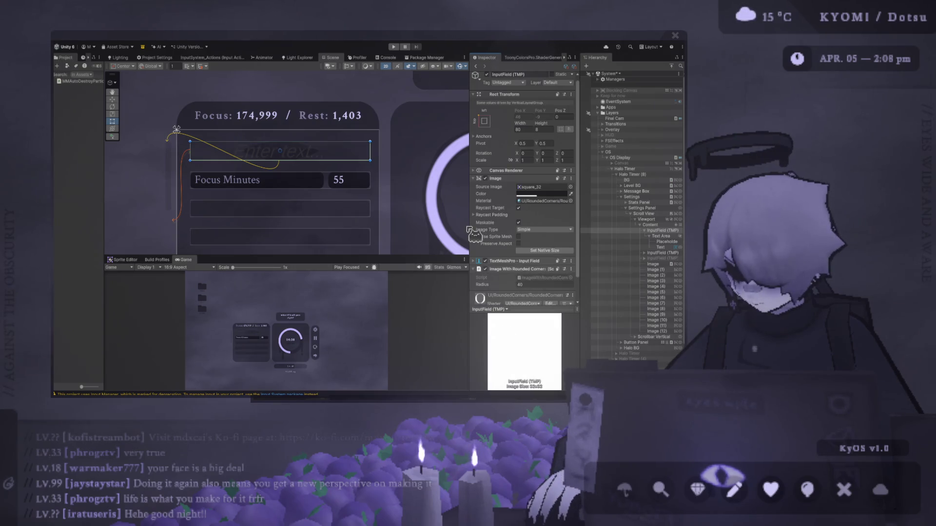
scroll(268, 176, "up", 5)
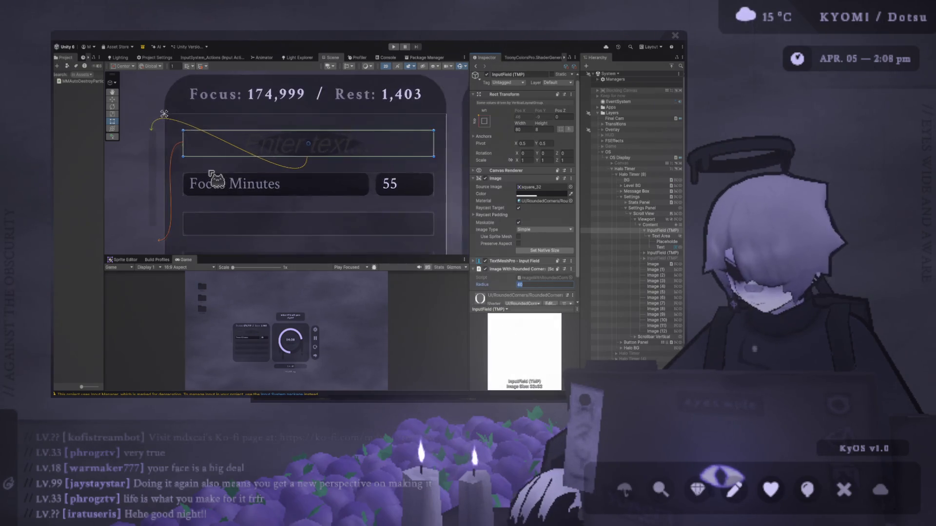
left_click(528, 284)
type("3")
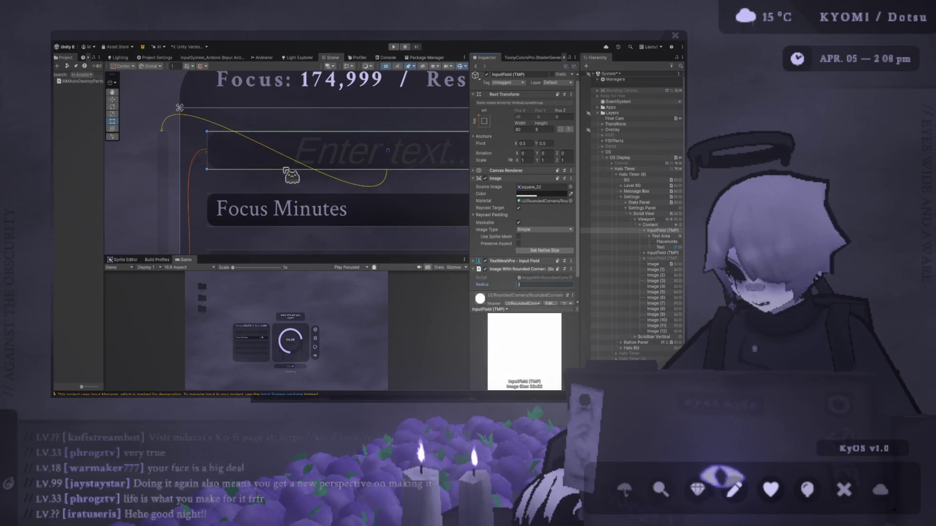
scroll(296, 189, "down", 4)
mouse_move(633, 228)
left_mouse_down()
mouse_move(604, 265)
mouse_move(343, 179)
left_mouse_up()
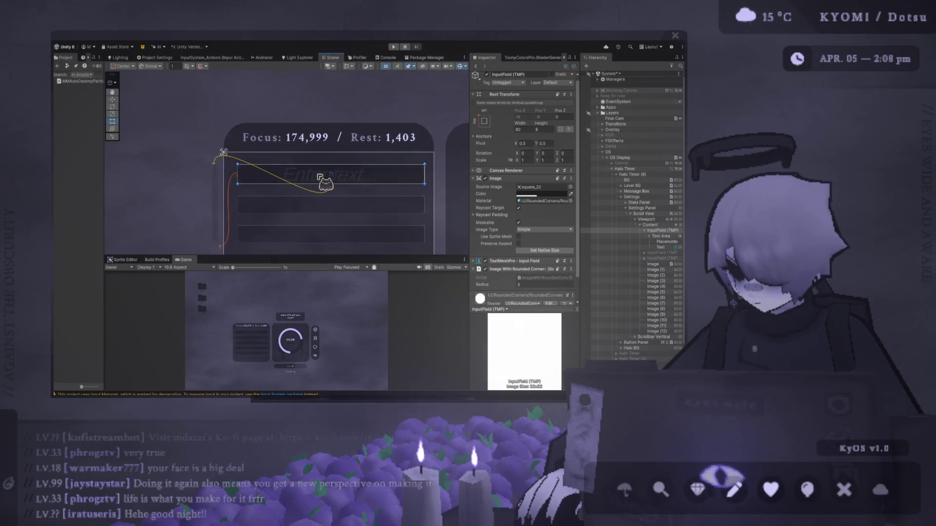
left_click(655, 242)
Step: Make the Placeholder and Text vertex colours solid white
left_click(646, 247, "shift")
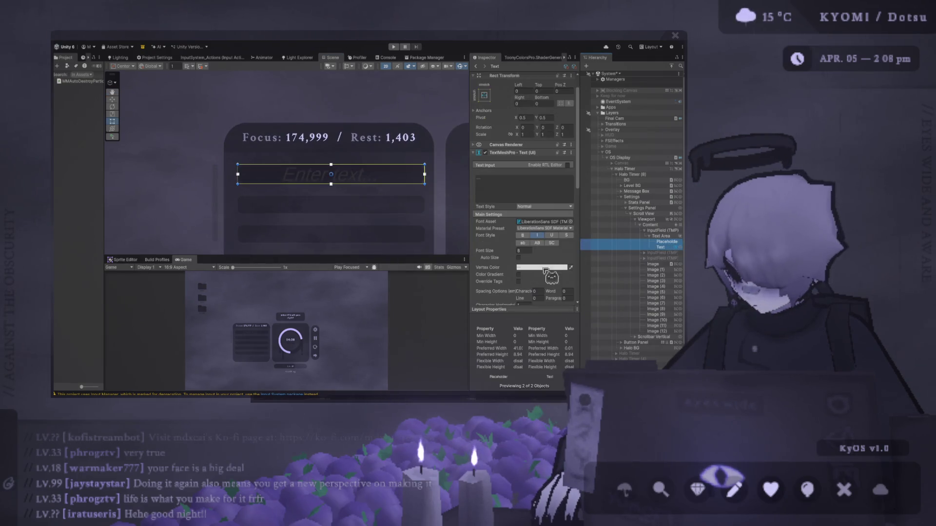
left_click(544, 269)
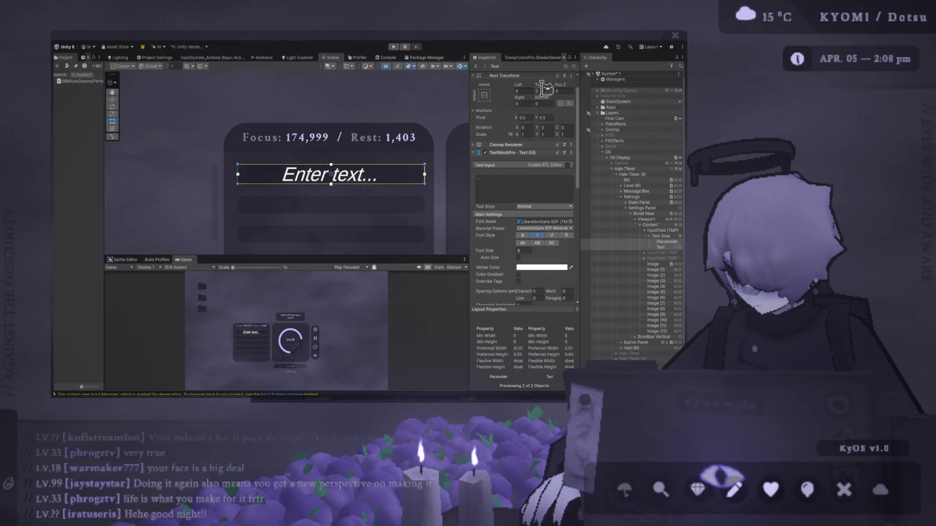
scroll(361, 155, "up", 2)
left_click(312, 141)
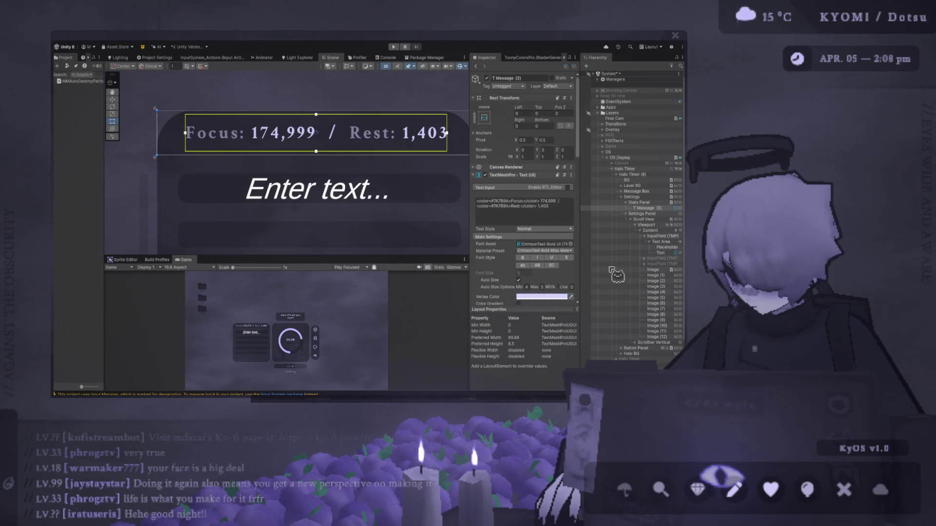
Step: Set both texts to font size 6 and turn off Italic
left_click(666, 247)
left_click(660, 253, "shift")
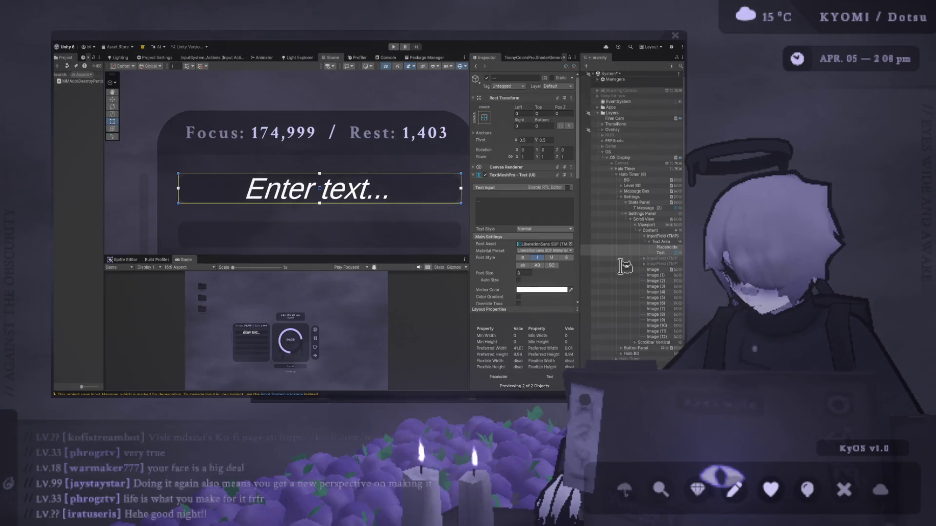
left_click(522, 273)
type("6")
scroll(350, 203, "down", 3)
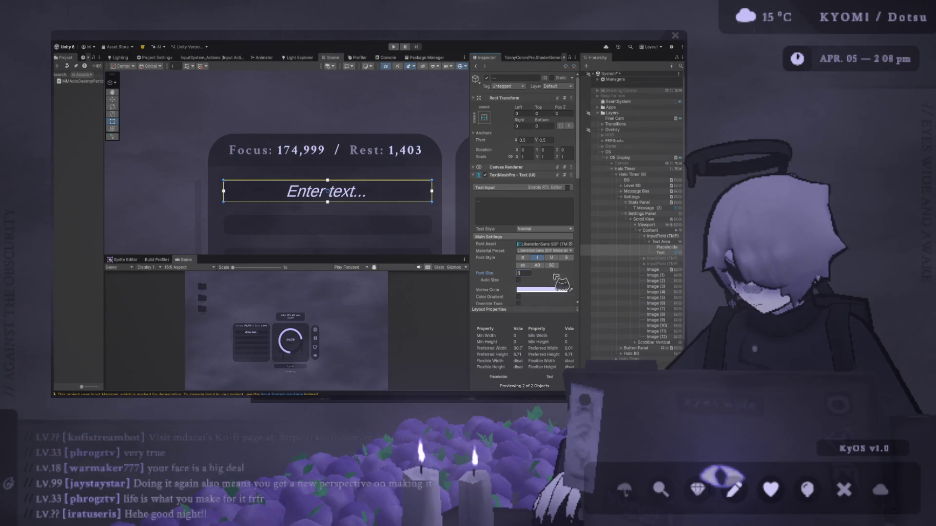
left_click(539, 258)
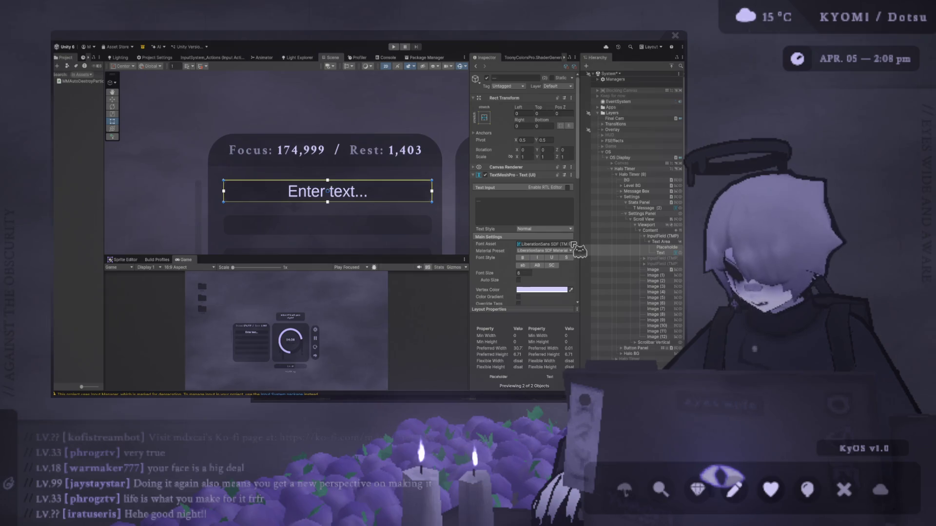
Step: Switch both texts' Font Asset to CrimsonText-Regular UI
left_click(324, 87)
key("Down")
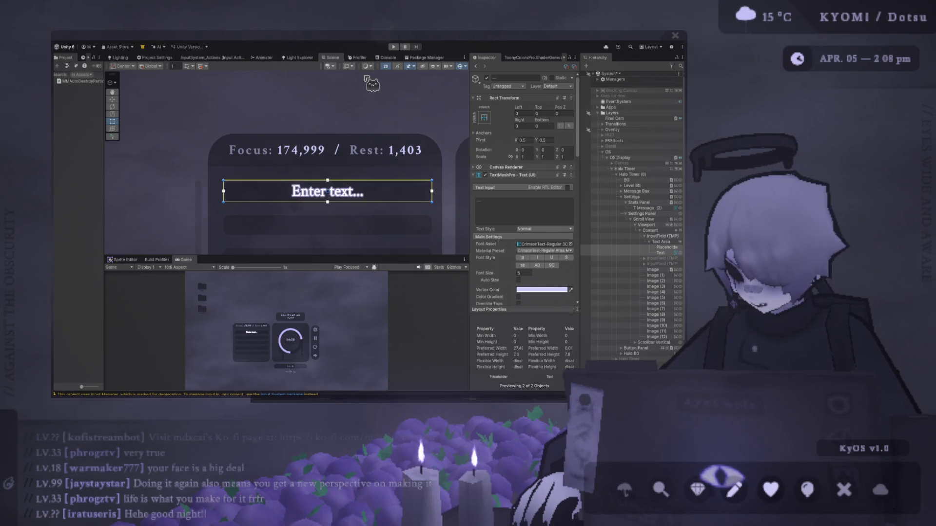
key("Down")
scroll(390, 200, "down", 1)
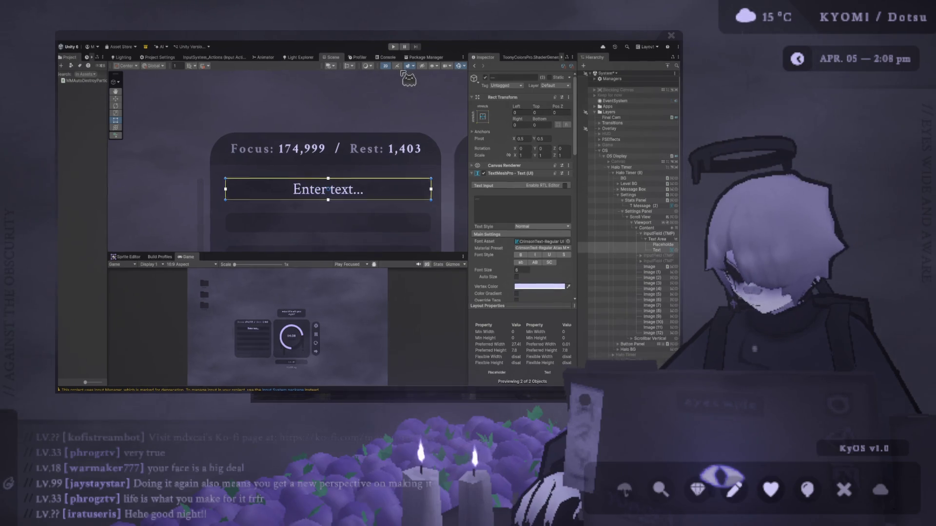
scroll(393, 215, "up", 2)
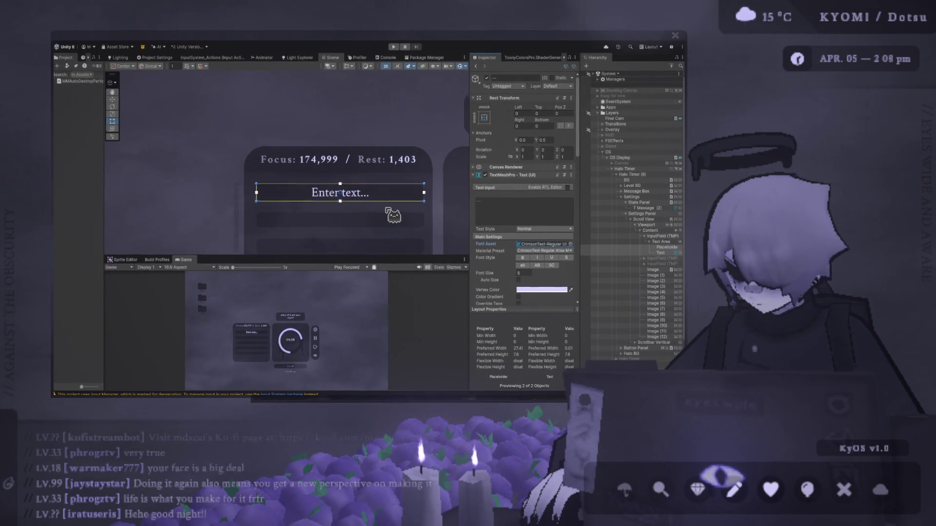
scroll(393, 216, "up", 1)
scroll(340, 253, "up", 1)
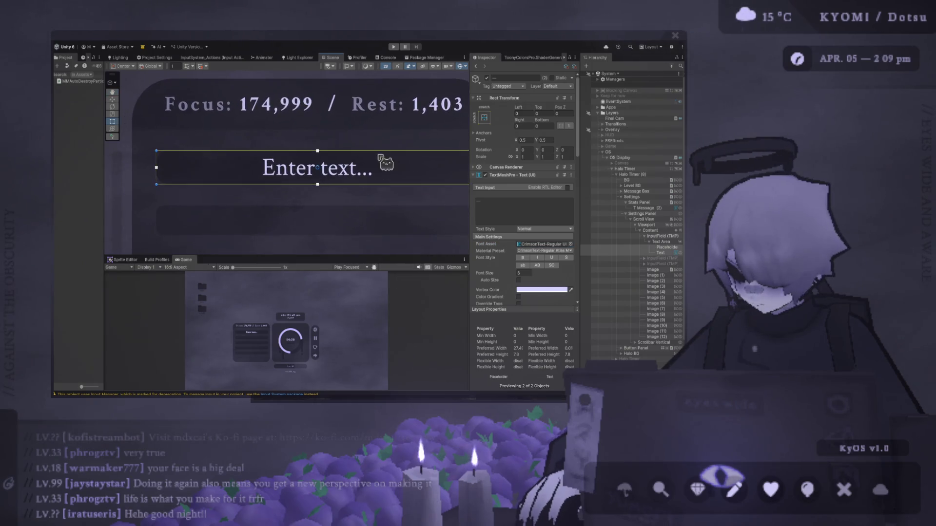
left_click(523, 257)
left_click(523, 257)
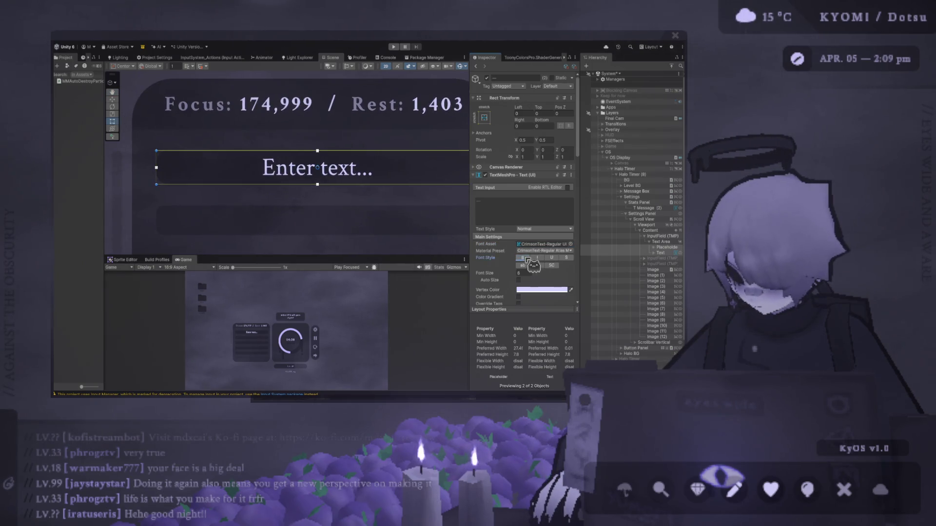
scroll(382, 236, "down", 3)
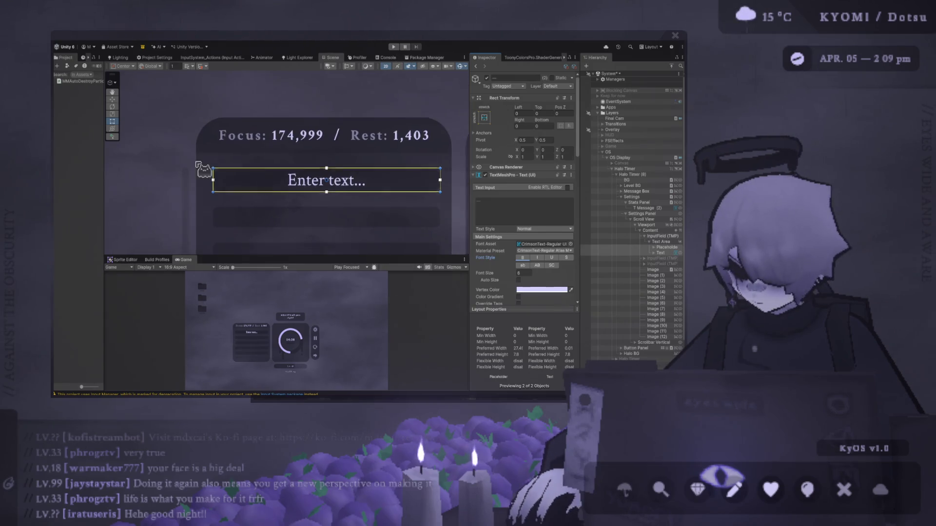
left_click(382, 236)
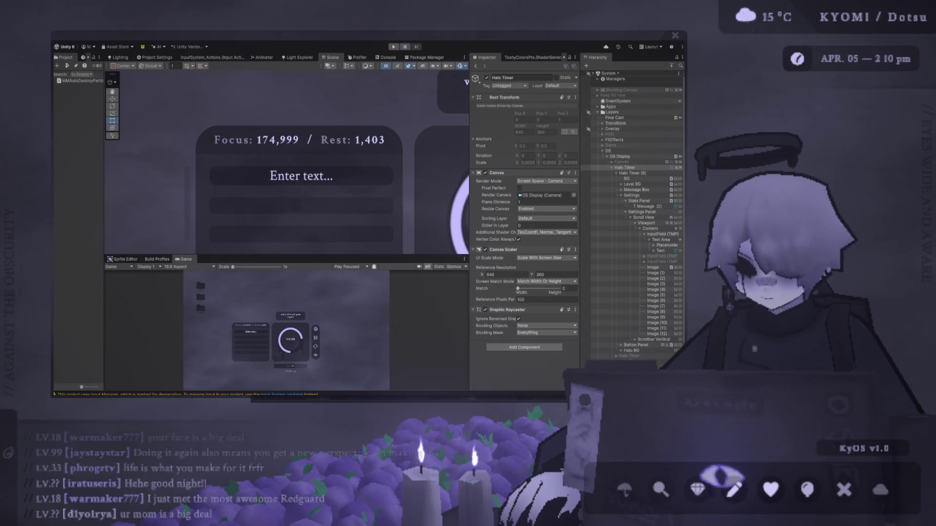
left_click(330, 178)
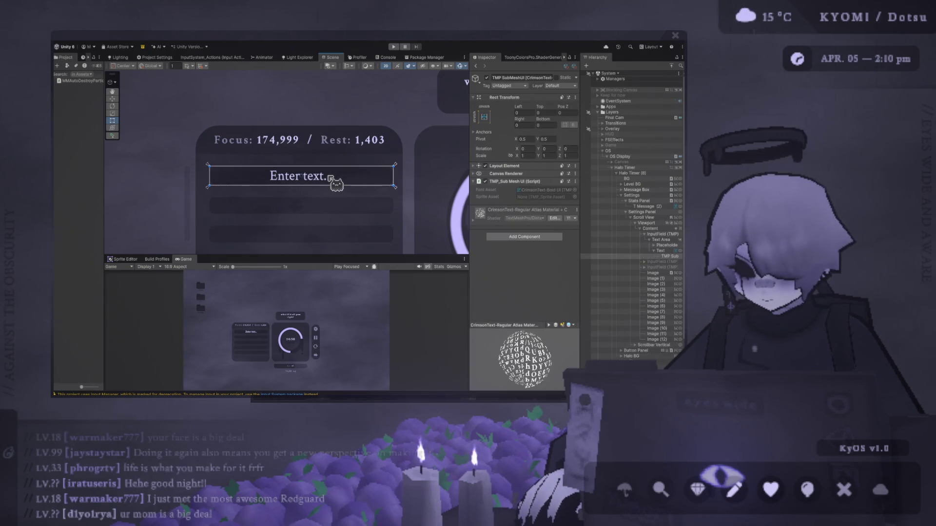
Step: Start the game in Play mode
scroll(336, 184, "up", 3)
left_click(394, 47)
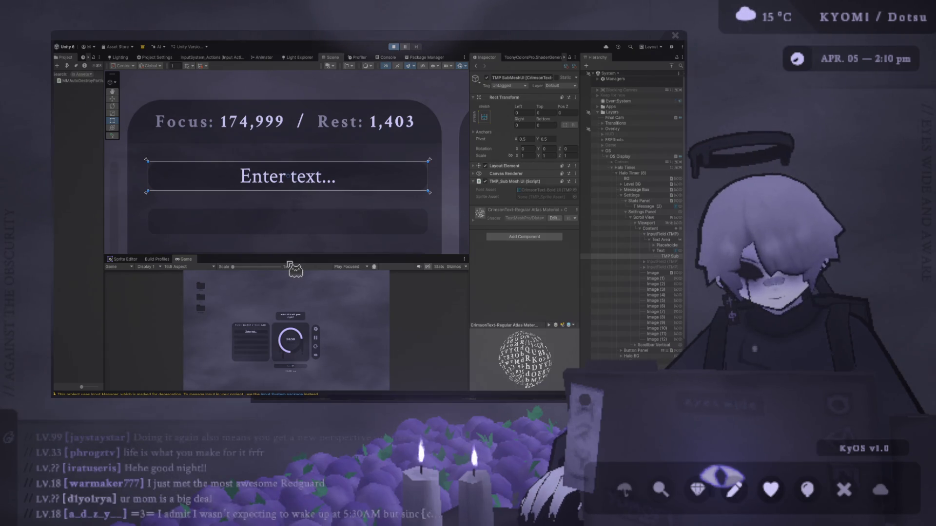
left_click(390, 226)
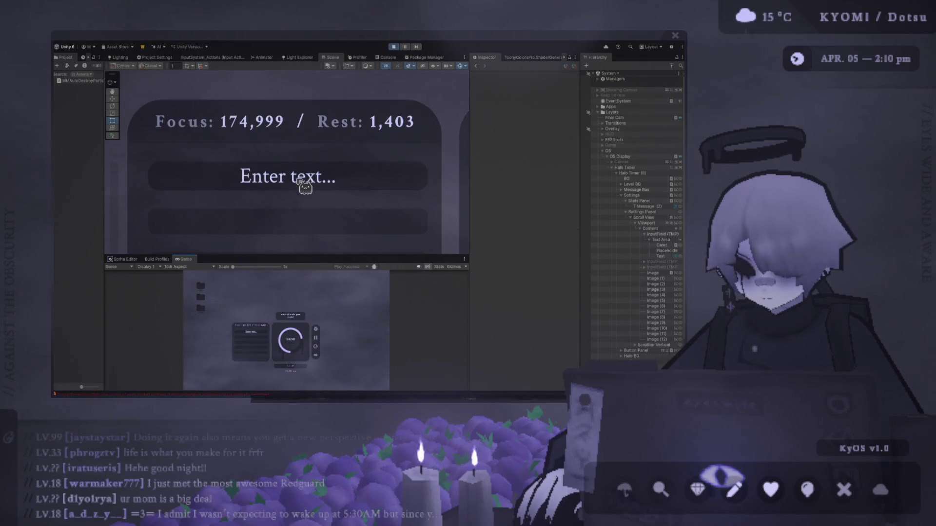
Step: Inspect the input field's Caret and Placeholder, selecting the Enter text... string
left_click(299, 185)
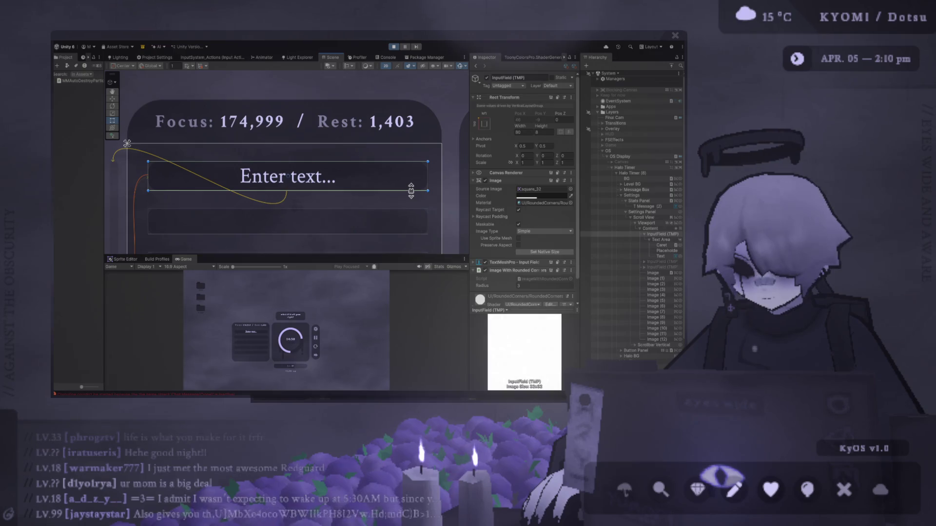
scroll(531, 210, "down", 2)
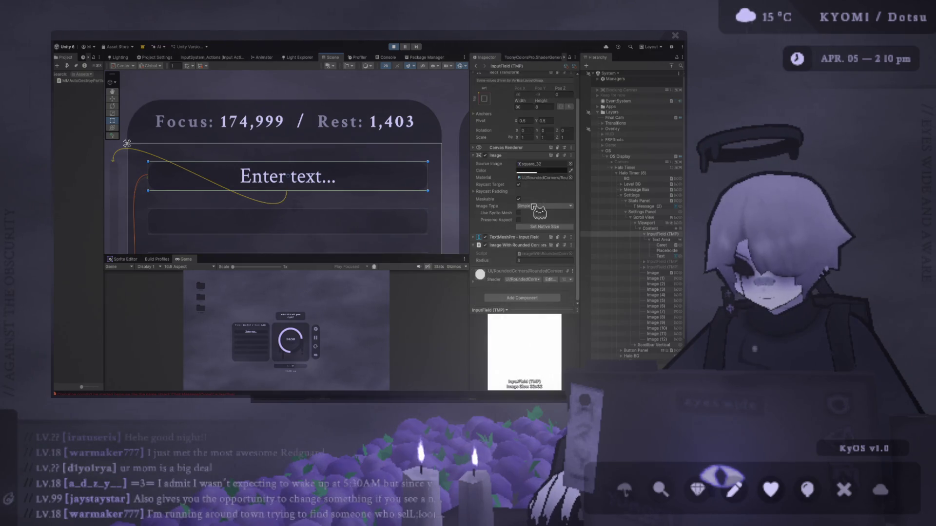
left_click(663, 245)
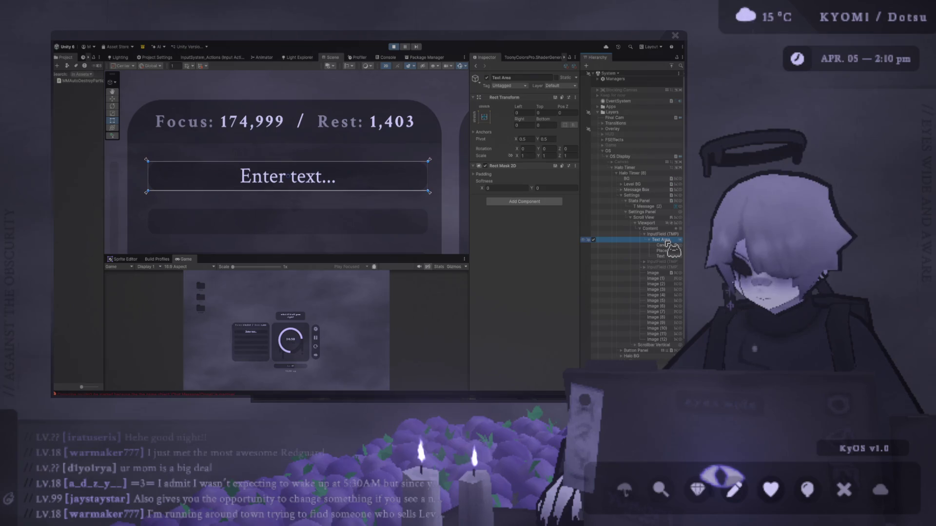
left_click(665, 250)
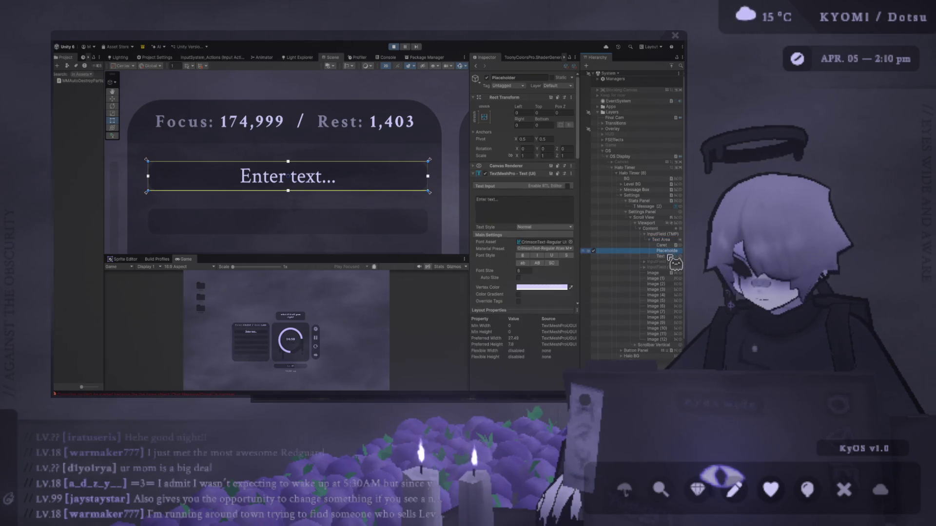
left_click(541, 209)
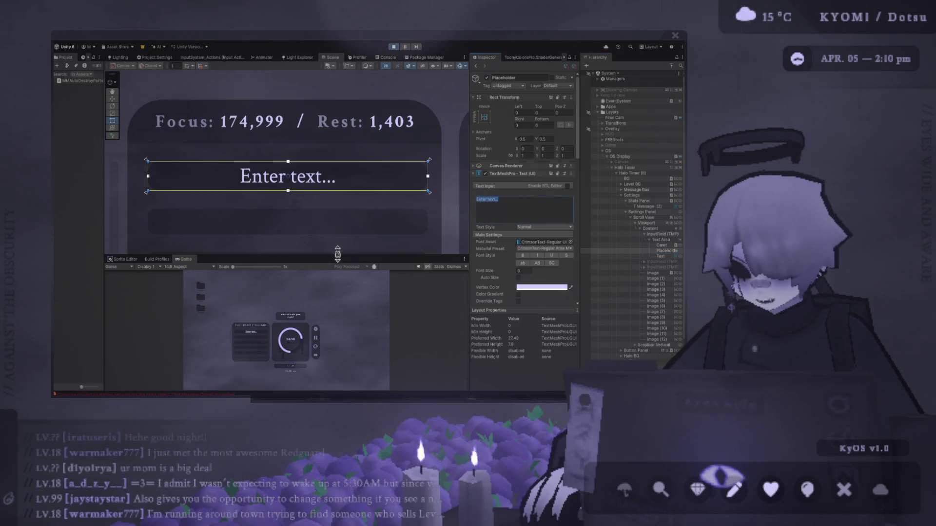
Step: Enlarge the Game view at 1.8x scale and type 'hi hello there :)' plus an emoticon into the field
left_click_drag(338, 253, 337, 79)
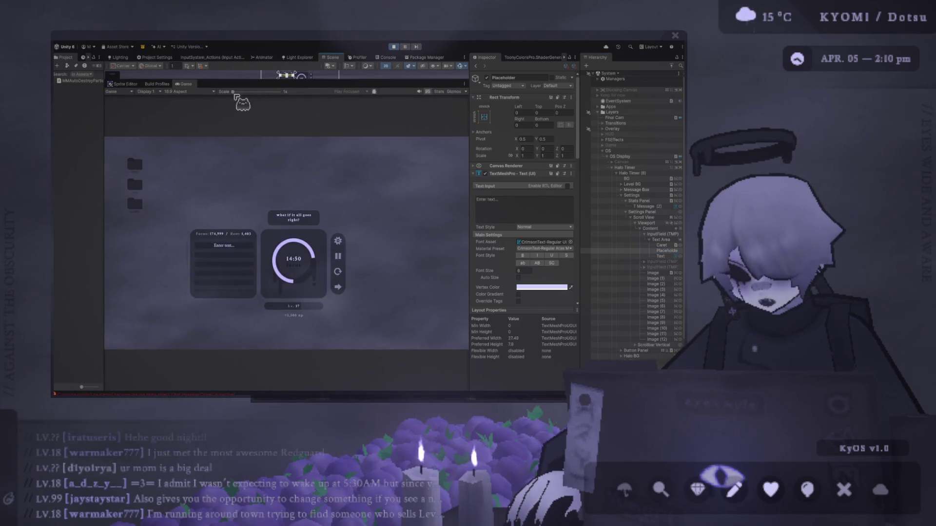
left_click_drag(233, 91, 247, 92)
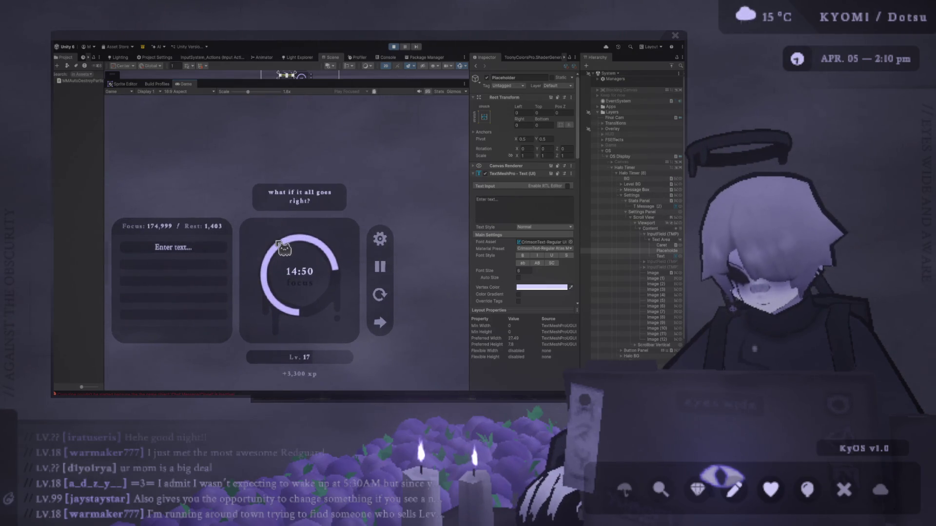
type("hi hello there :) <>")
key("BackSpace")
key("BackSpace")
type(">.<")
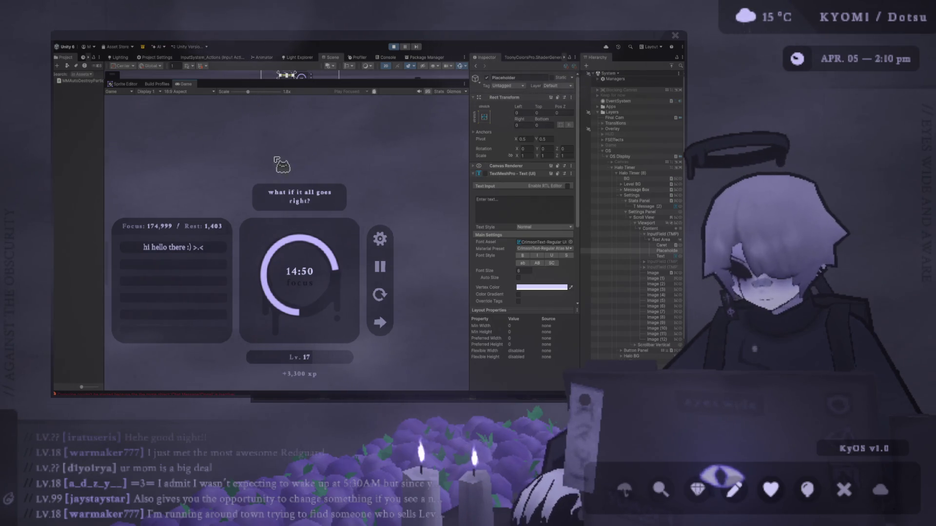
Step: Inspect the Placeholder and Text objects, then exit Play mode and enlarge the Scene view
left_click(666, 252)
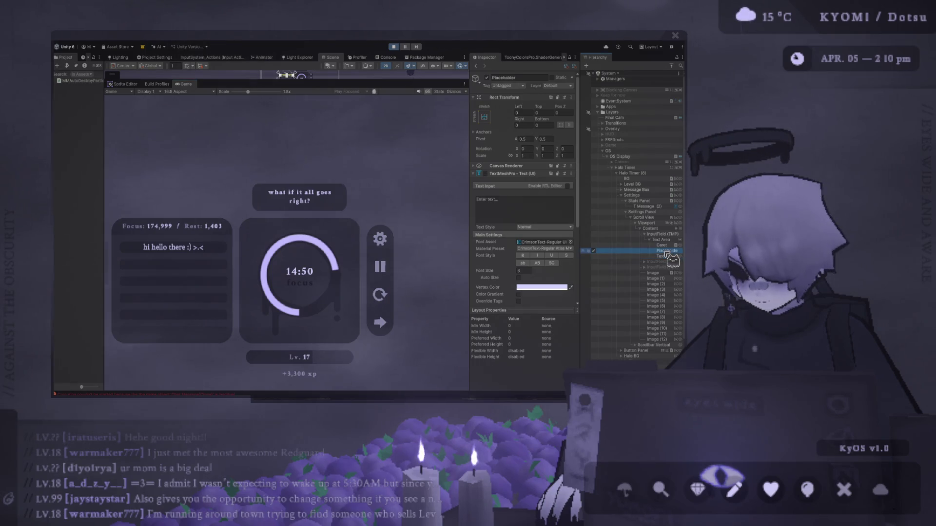
left_click(666, 256)
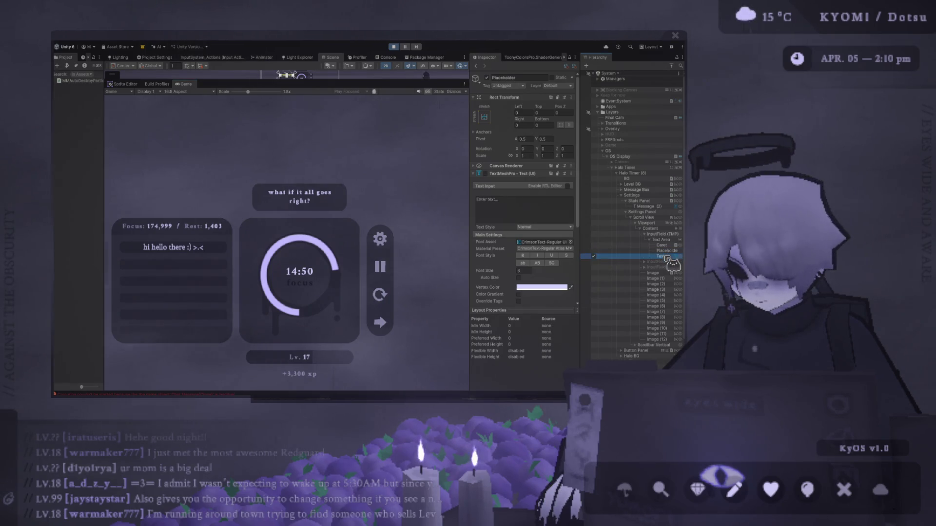
left_click(197, 249)
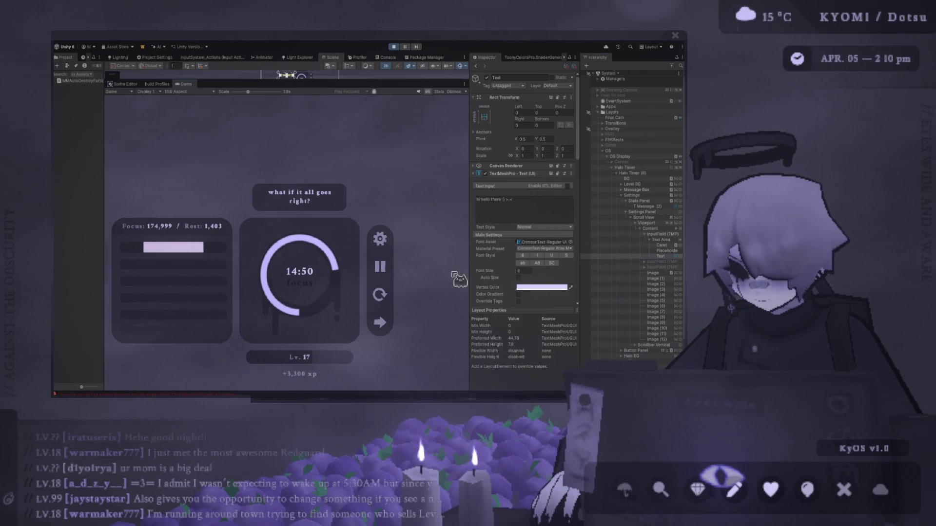
scroll(542, 254, "down", 10)
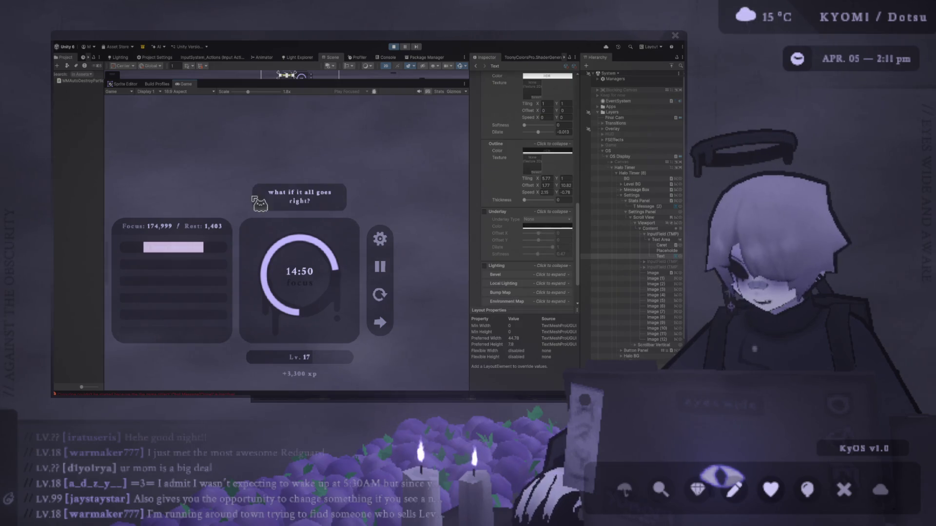
scroll(547, 241, "down", 2)
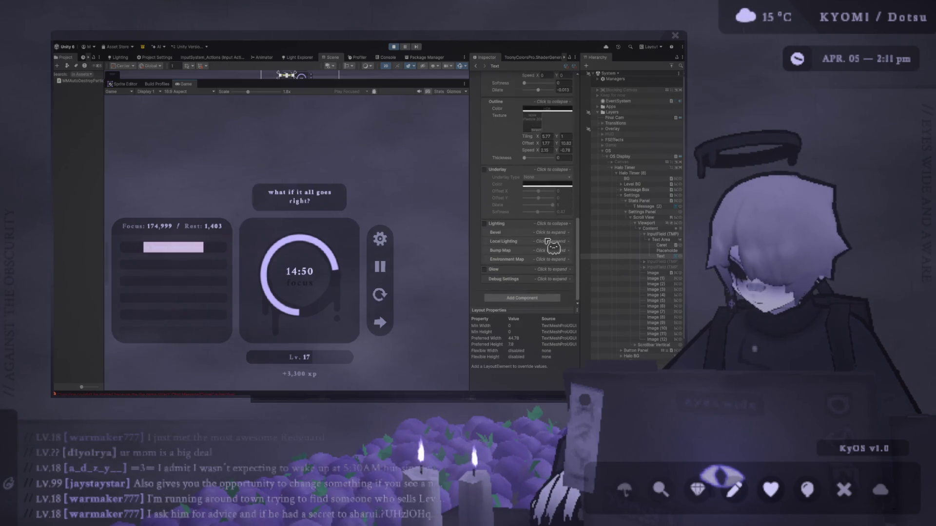
left_click(394, 47)
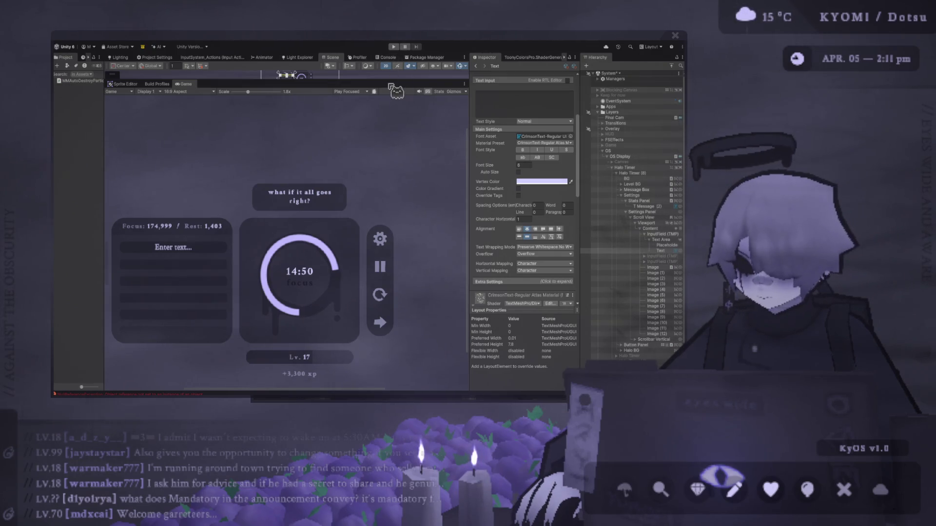
left_click_drag(389, 80, 376, 227)
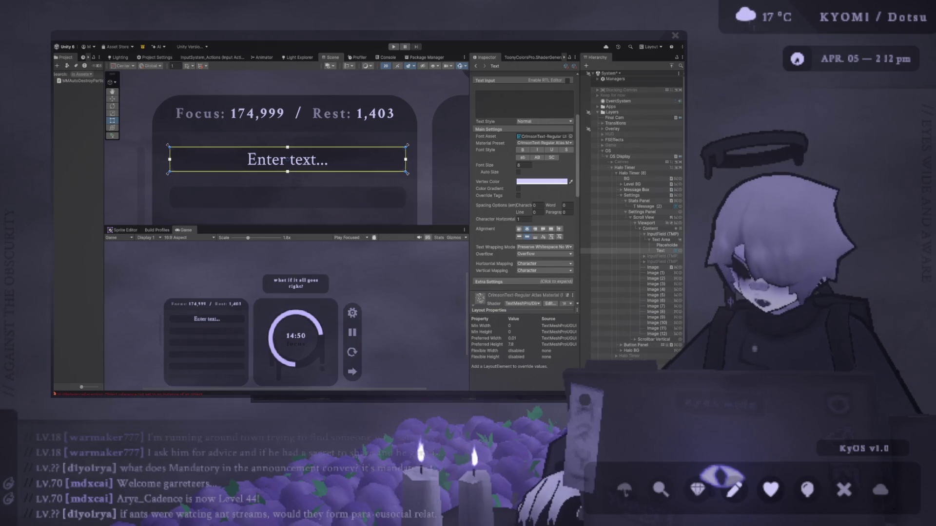
Step: Select the Enter text... input field and set its Navigation to None
left_click(350, 119)
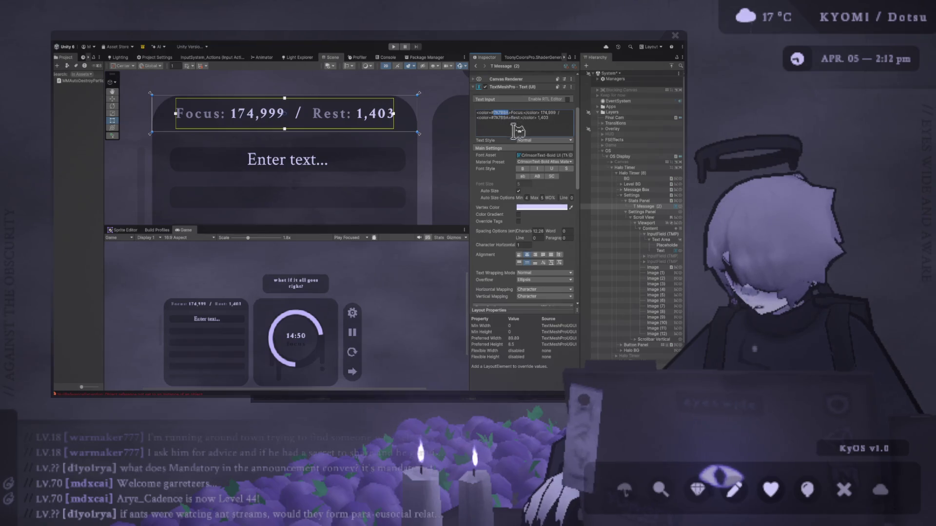
left_click(294, 163)
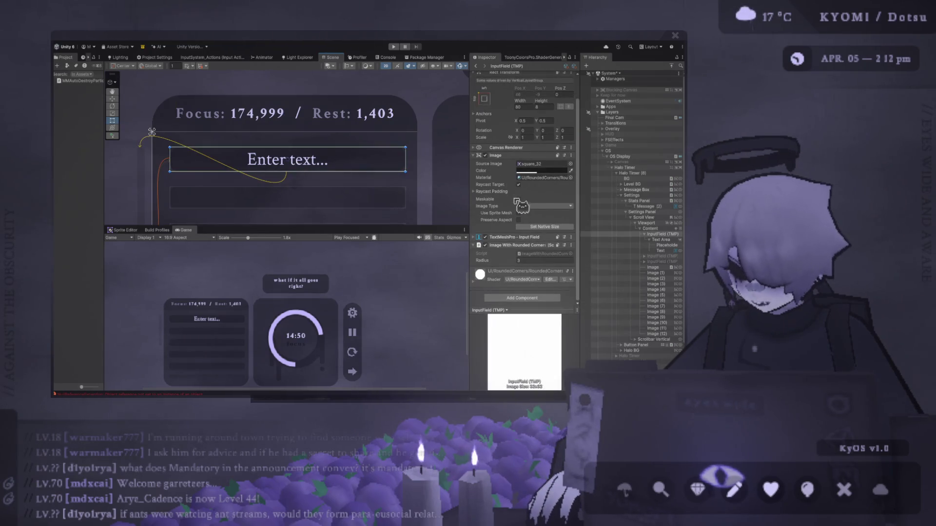
scroll(526, 241, "down", 5)
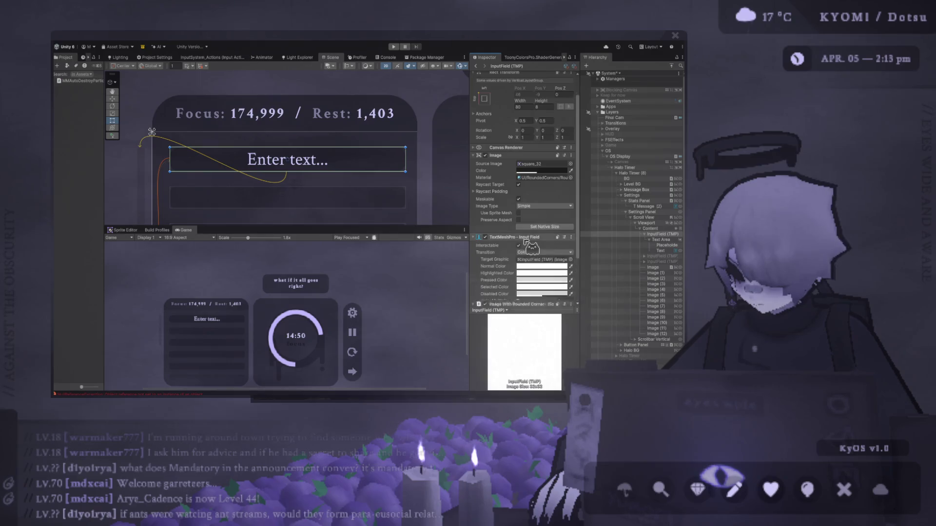
left_click(542, 168)
left_click(538, 176)
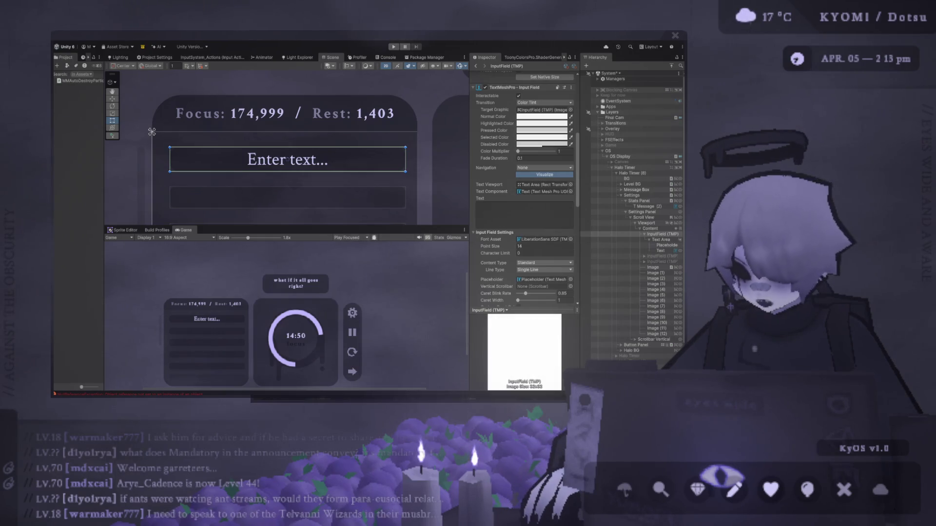
Step: Enlarge the Scene view, then select the input field's Text box under Control Settings
mouse_move(359, 226)
left_mouse_down()
mouse_move(360, 156)
mouse_move(359, 277)
left_mouse_up()
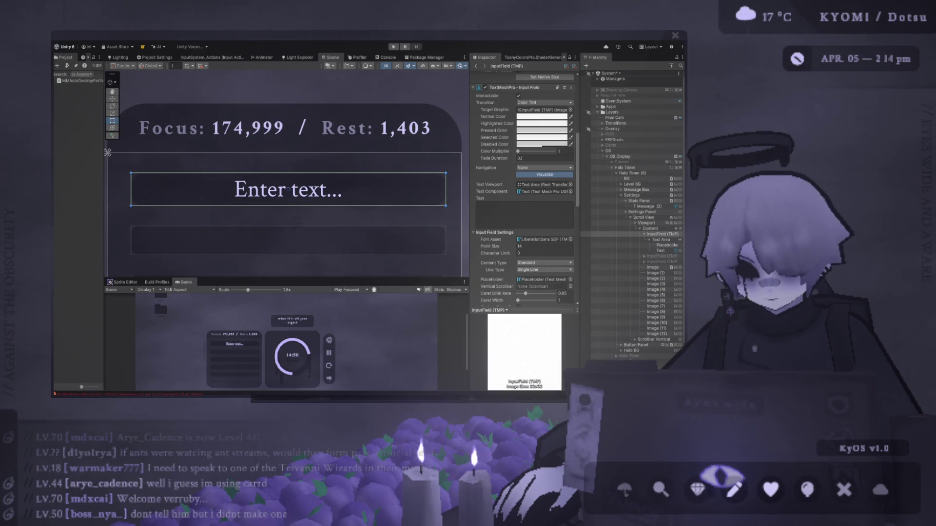
scroll(546, 242, "down", 3)
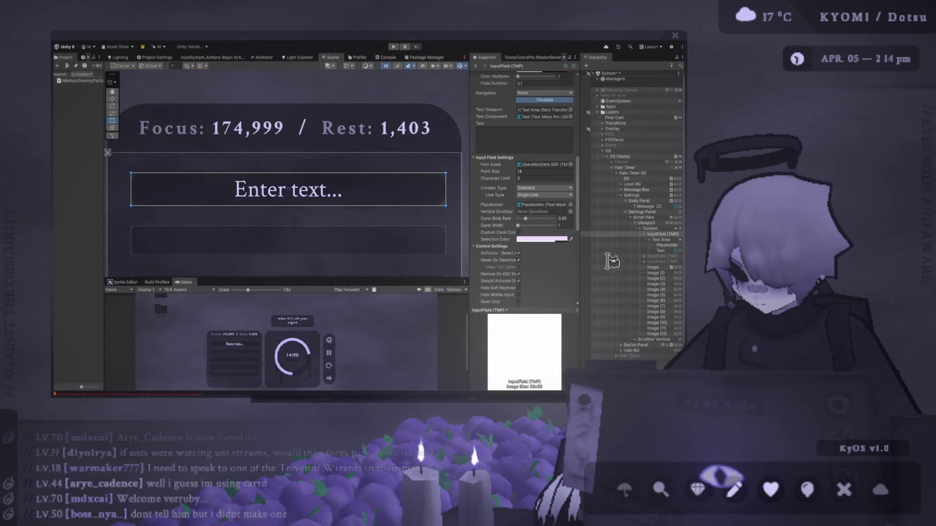
left_click(511, 132)
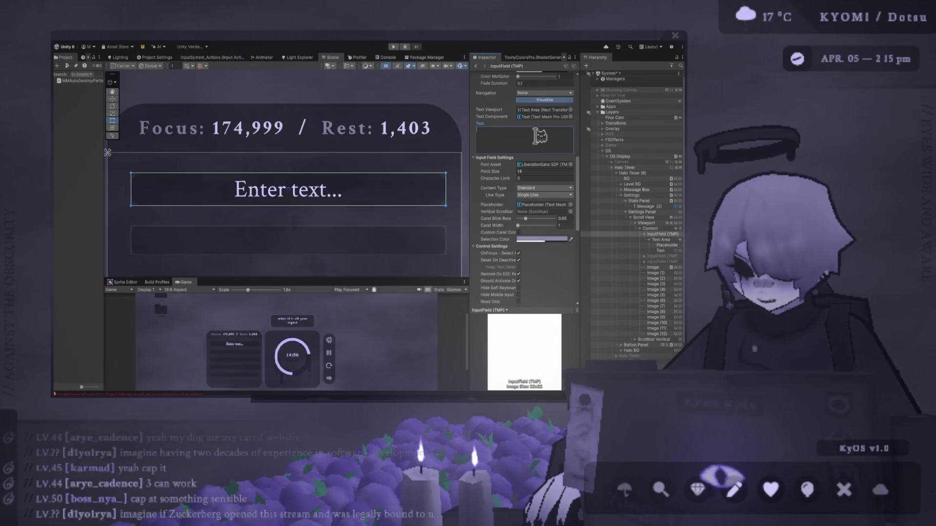
Step: Centre the input field in the Scene view, then enlarge the Game view to show the full panel
scroll(433, 168, "down", 2)
left_click_drag(410, 182, 345, 190)
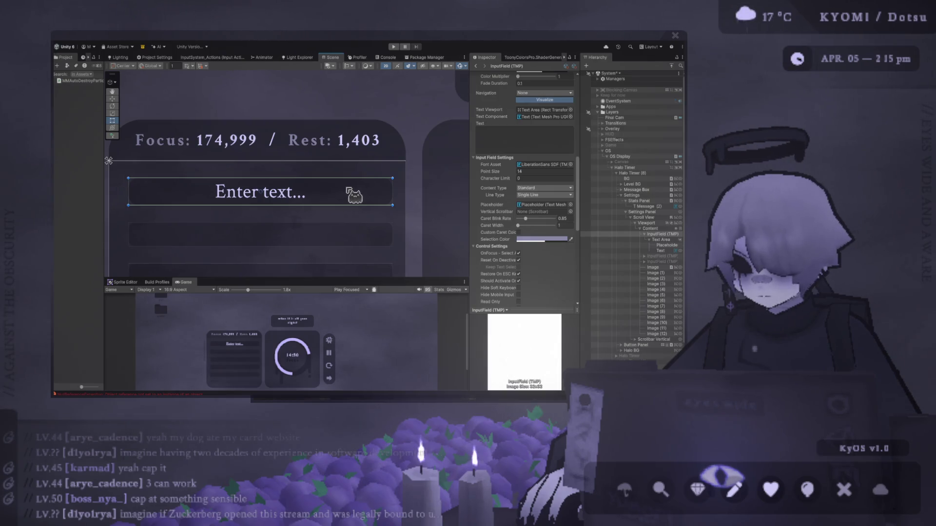
left_click_drag(415, 279, 415, 169)
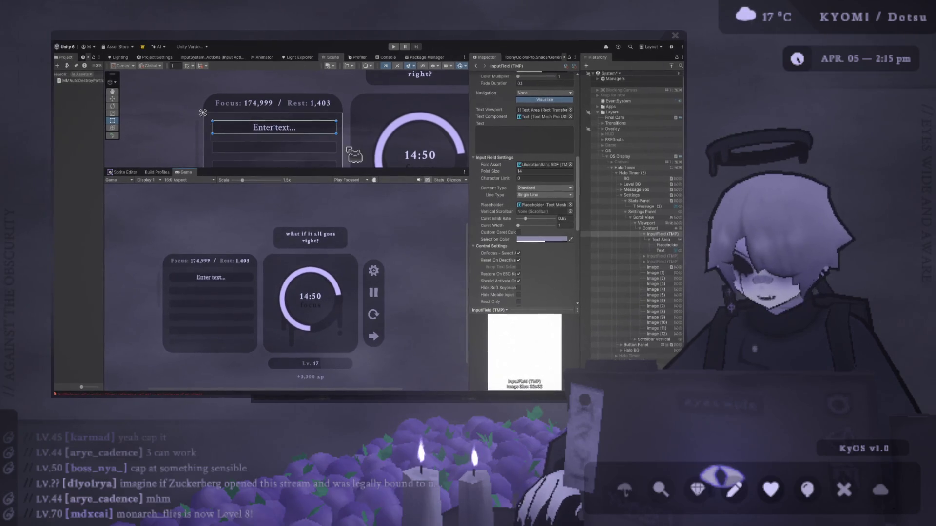
Step: Give the Scene view more room and frame the whole timer interface with zoom and pan
left_click_drag(336, 168, 336, 228)
scroll(337, 201, "down", 5)
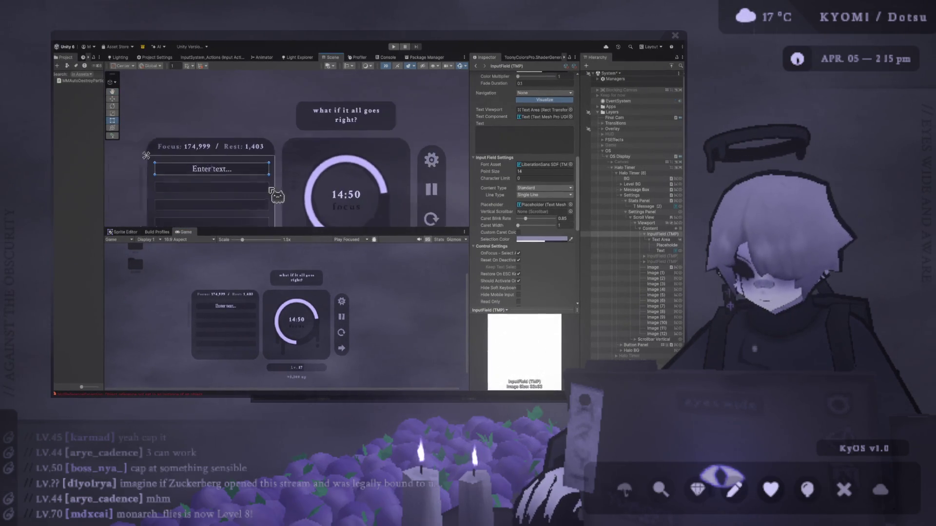
scroll(230, 125, "down", 2)
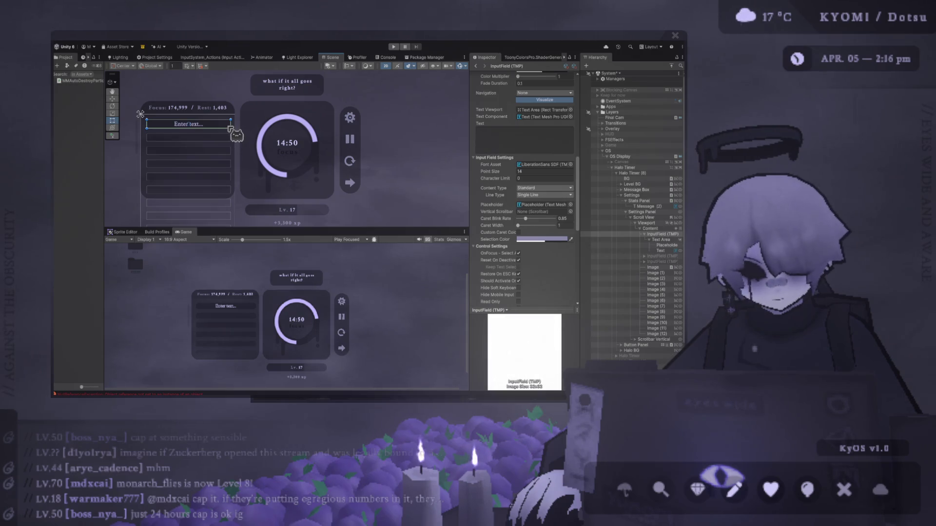
scroll(237, 141, "down", 1)
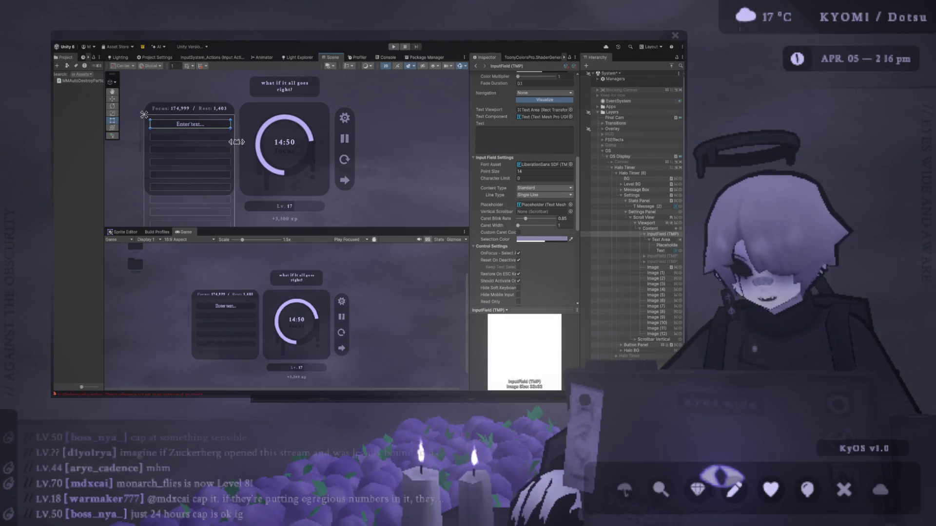
scroll(236, 141, "up", 2)
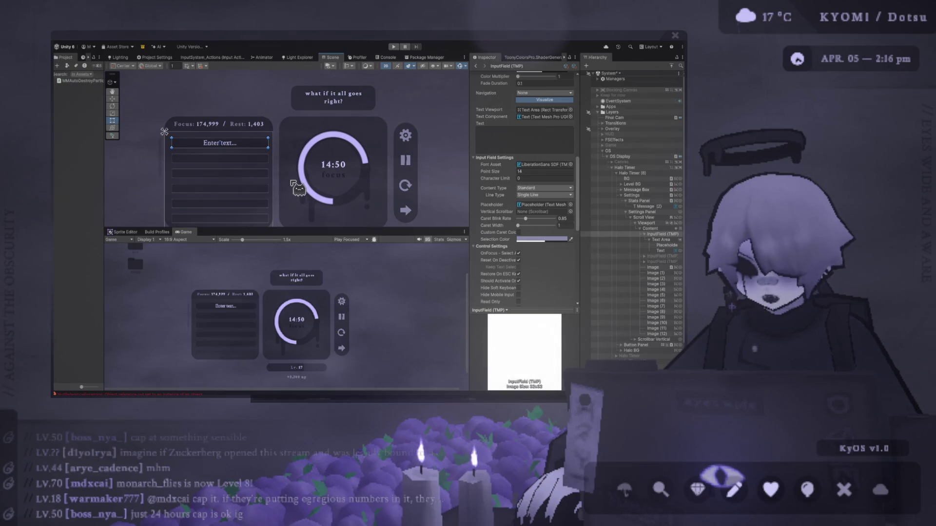
scroll(295, 186, "up", 5)
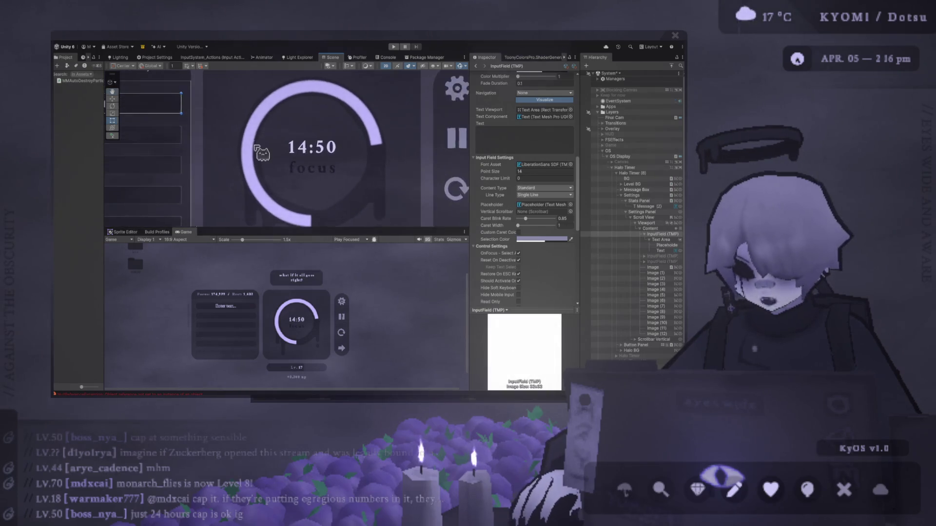
scroll(283, 156, "down", 2)
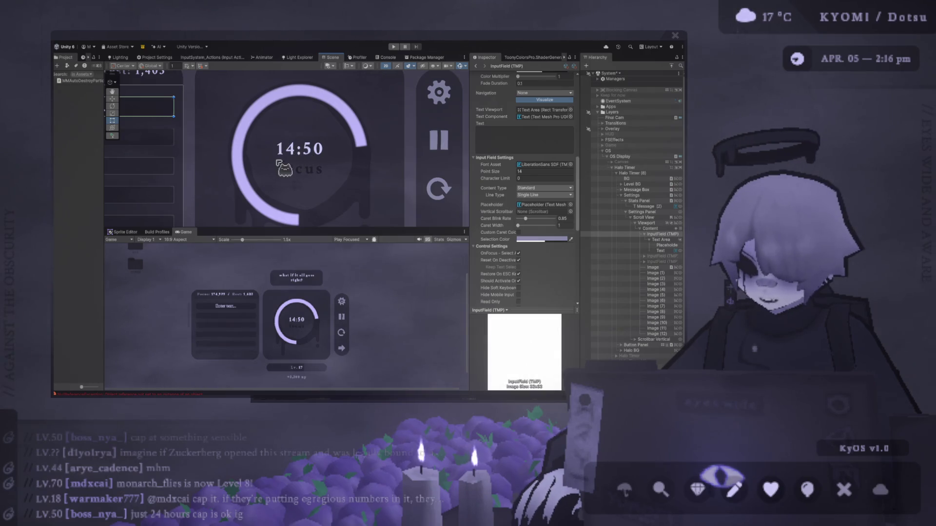
scroll(280, 168, "down", 5)
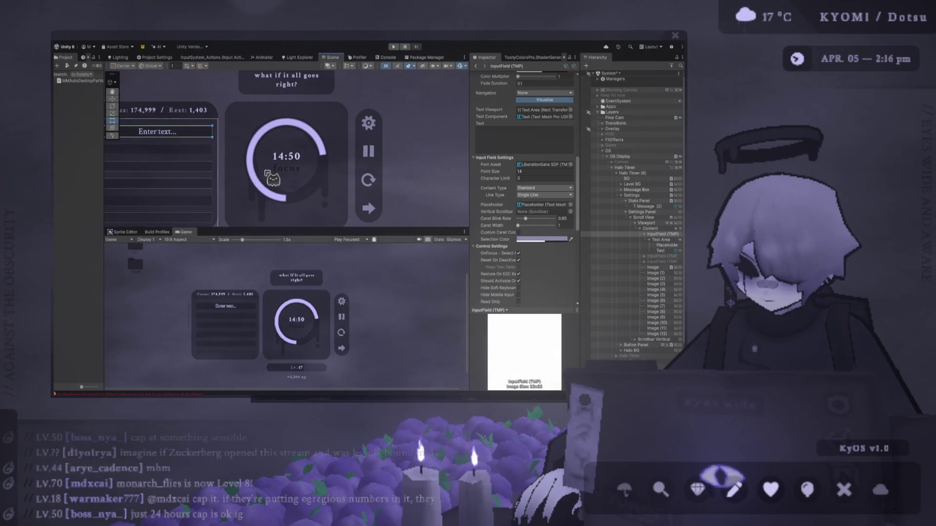
scroll(267, 174, "down", 2)
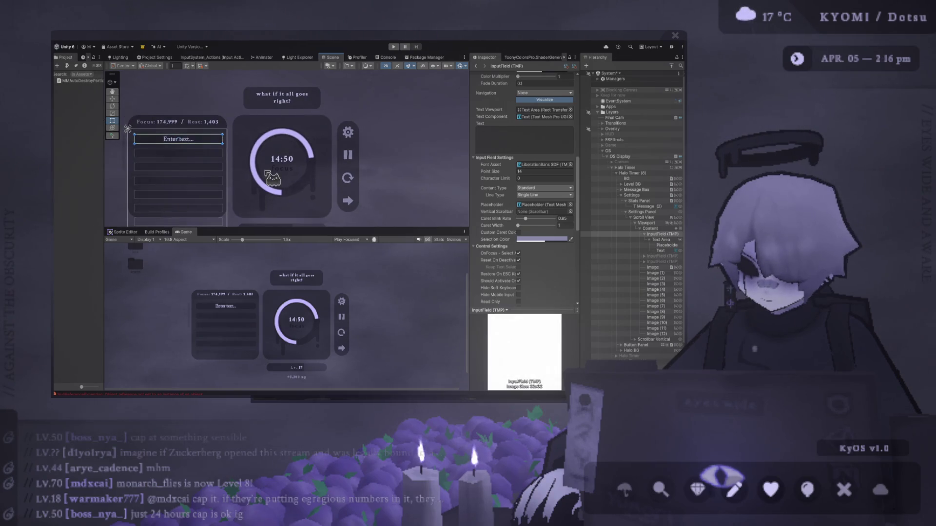
left_click_drag(184, 185, 211, 174)
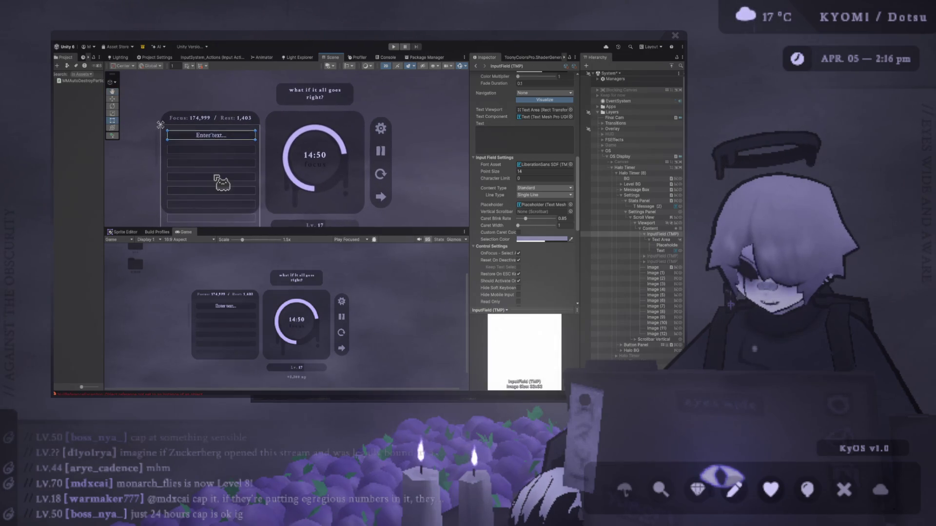
scroll(218, 194, "up", 1)
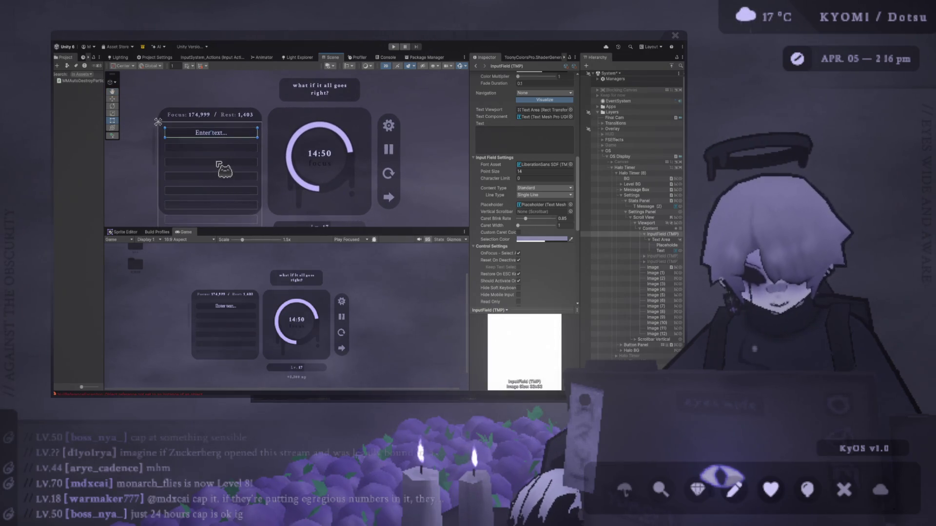
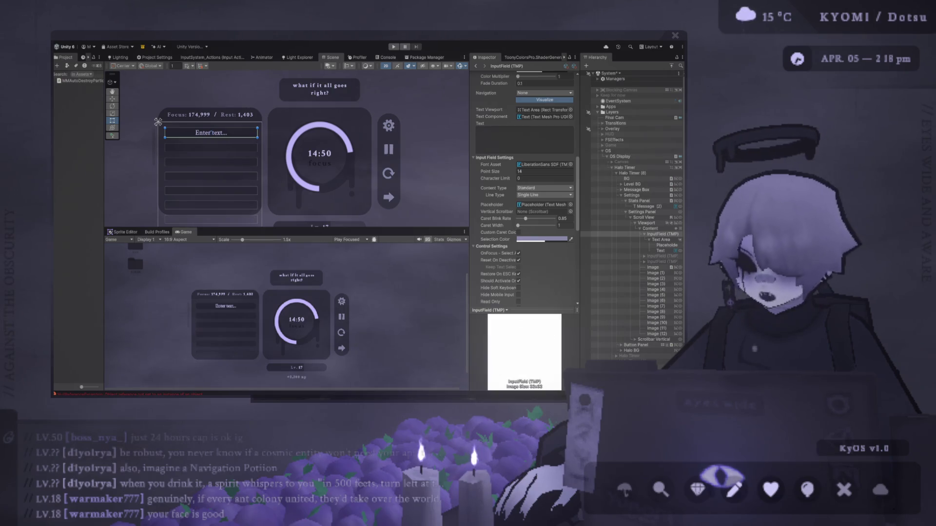
Step: Drag the Scene/Game divider down slightly to give the Scene view more height
mouse_move(236, 228)
left_mouse_down()
mouse_move(235, 197)
mouse_move(238, 248)
left_mouse_up()
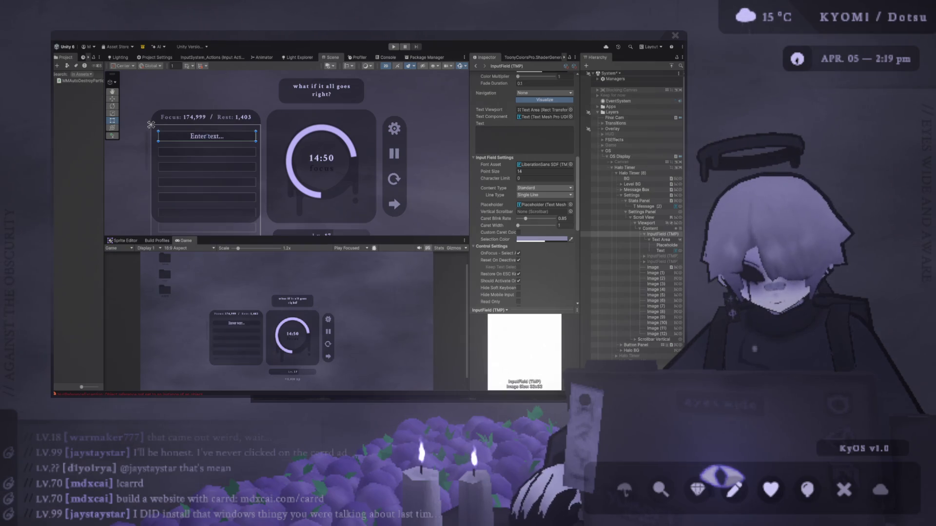
Step: Zoom in on the Focus/Rest panel and its 'Enter text...' input field
scroll(315, 170, "up", 5)
scroll(316, 170, "up", 2)
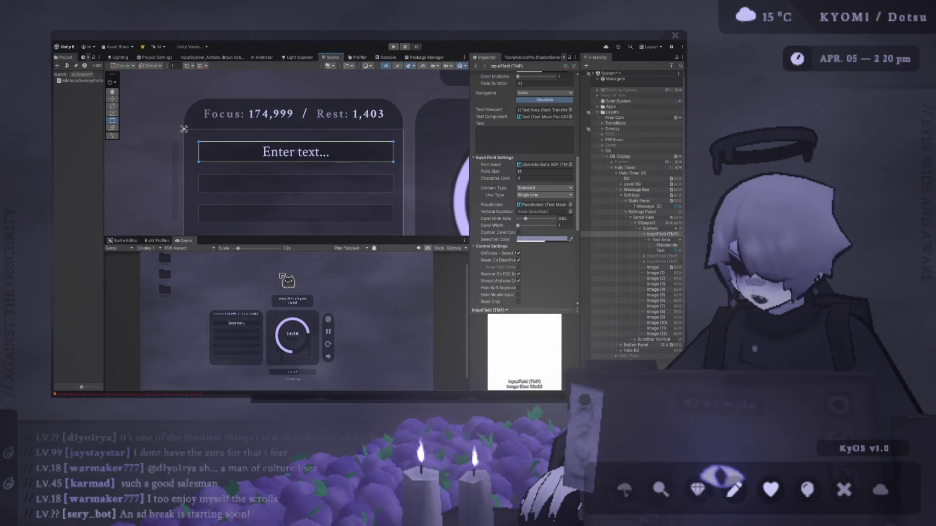
scroll(293, 132, "down", 2)
left_click(293, 98)
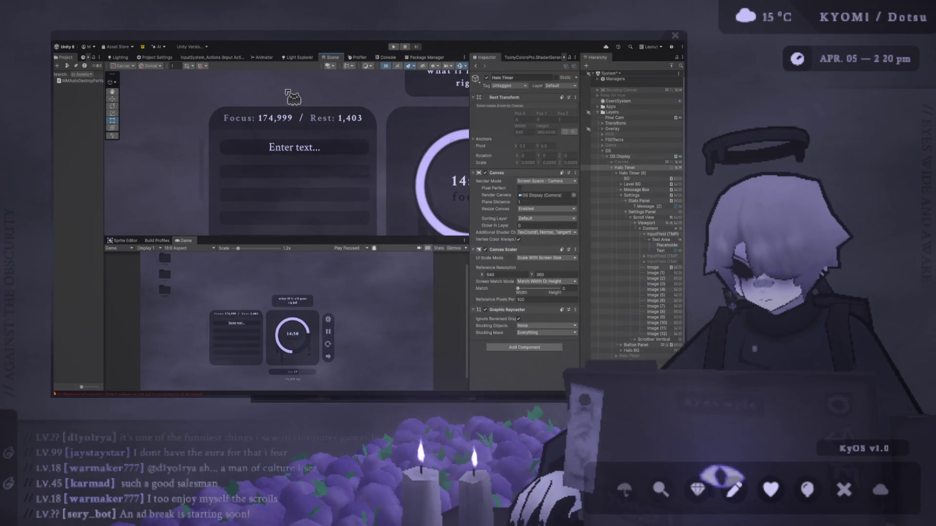
scroll(288, 129, "up", 1)
left_click(236, 155)
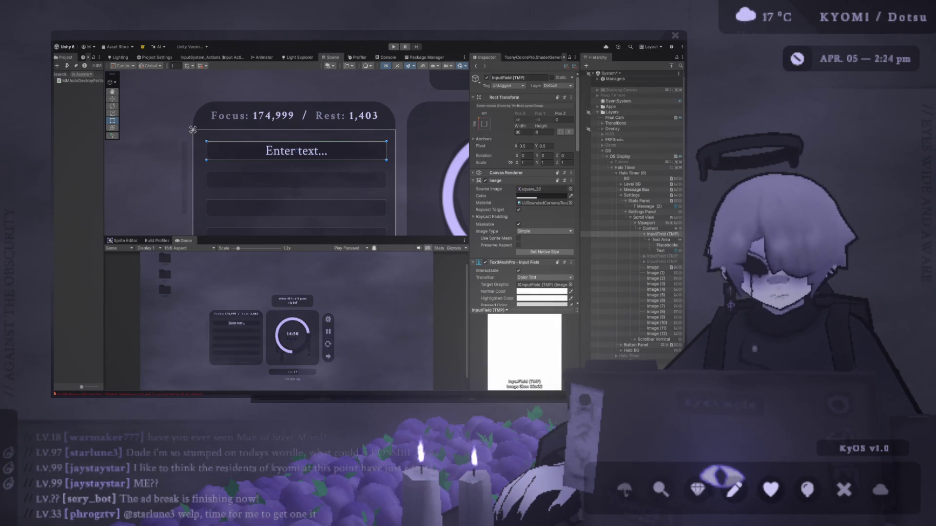
scroll(232, 169, "down", 3)
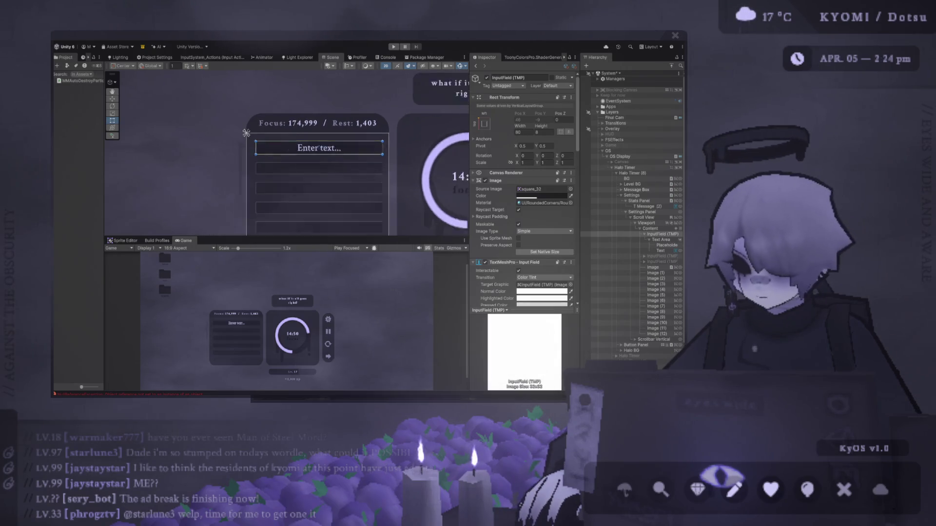
Step: Frame the full timer UI, select the Halo Timer canvas with the Rect tool, and enlarge the Scene view
scroll(232, 170, "down", 2)
left_click_drag(232, 170, 257, 138)
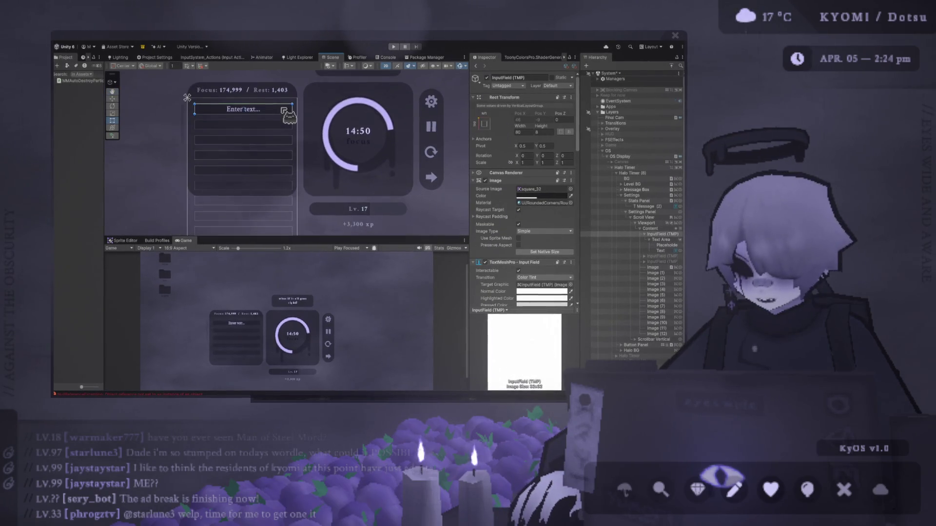
key("t")
left_click(188, 129)
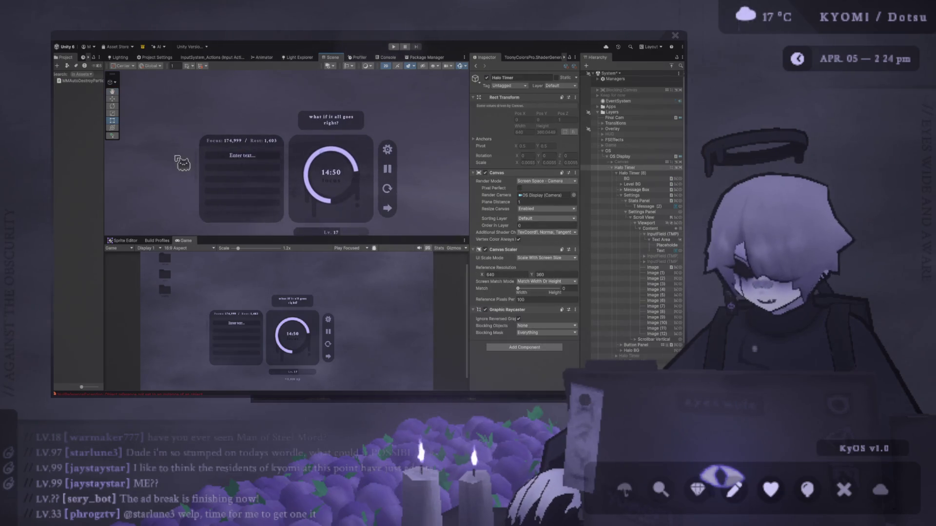
left_click_drag(294, 240, 271, 282)
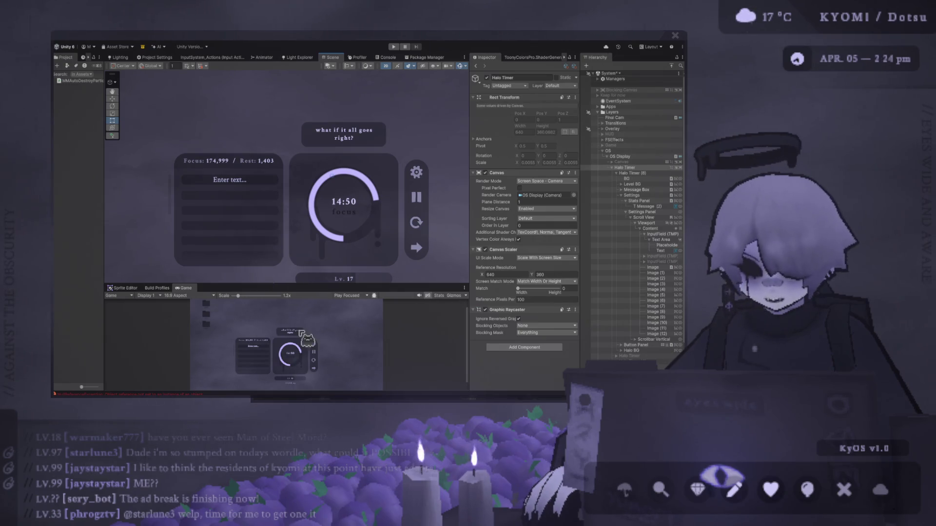
mouse_move(290, 283)
left_mouse_down()
mouse_move(290, 168)
mouse_move(290, 312)
mouse_move(290, 296)
left_mouse_up()
scroll(259, 186, "up", 3)
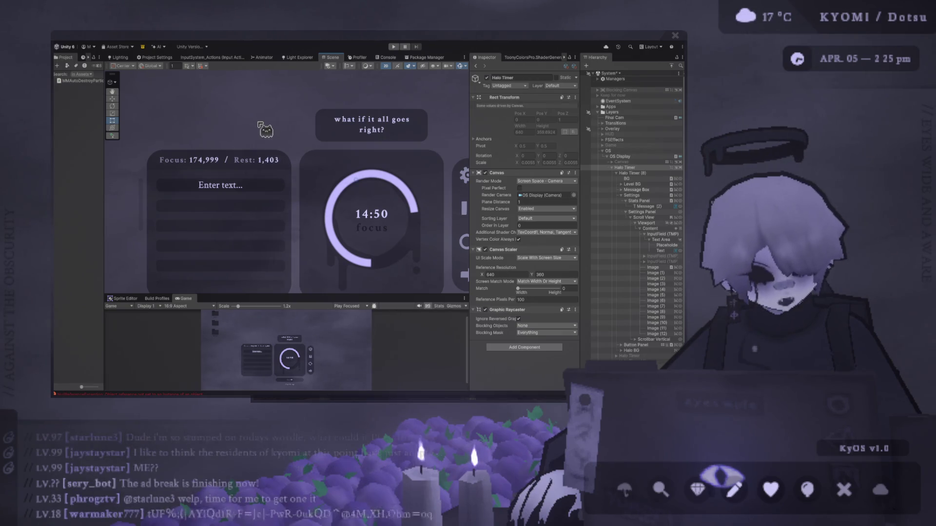
scroll(259, 124, "down", 2)
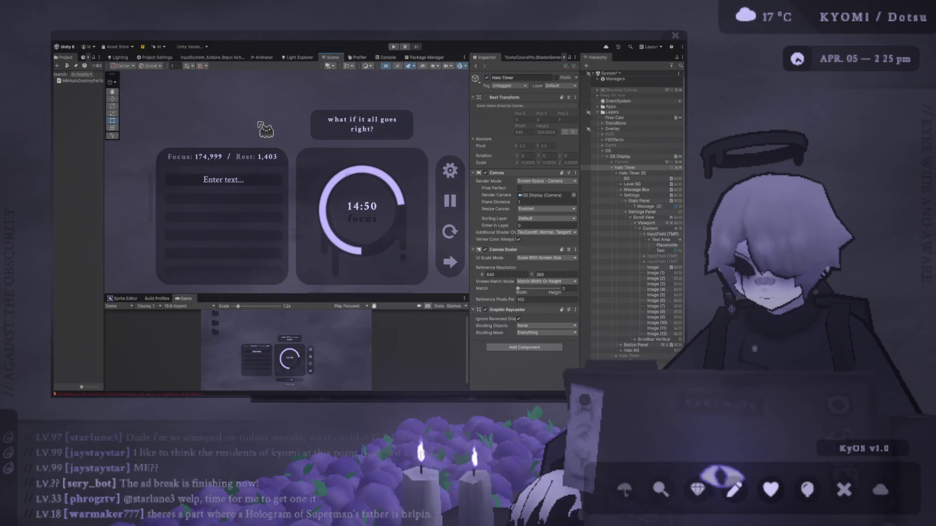